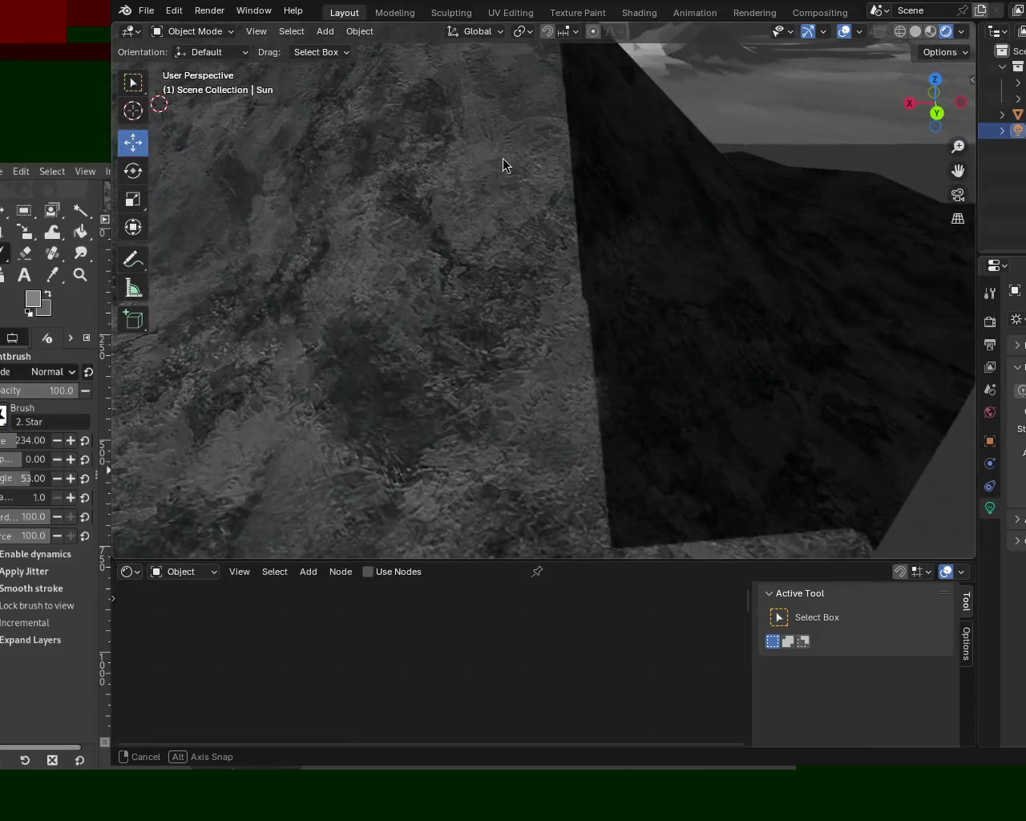
Step: Switch the viewport to Material Preview shading and orbit over the grey rock-textured slope and distant hills
{"action": "mouse_move", "coordinate": [497, 163]}
{"action": "middle_mouse_down"}
{"action": "mouse_move", "coordinate": [628, 300]}
{"action": "mouse_move", "coordinate": [622, 360]}
{"action": "mouse_move", "coordinate": [645, 255]}
{"action": "mouse_move", "coordinate": [637, 289]}
{"action": "mouse_move", "coordinate": [656, 310]}
{"action": "mouse_move", "coordinate": [674, 301]}
{"action": "mouse_move", "coordinate": [688, 258]}
{"action": "mouse_move", "coordinate": [689, 281]}
{"action": "mouse_move", "coordinate": [768, 294]}
{"action": "mouse_move", "coordinate": [769, 284]}
{"action": "mouse_move", "coordinate": [670, 327]}
{"action": "mouse_move", "coordinate": [701, 322]}
{"action": "mouse_move", "coordinate": [585, 331]}
{"action": "mouse_move", "coordinate": [591, 350]}
{"action": "mouse_move", "coordinate": [630, 332]}
{"action": "mouse_move", "coordinate": [650, 347]}
{"action": "mouse_move", "coordinate": [647, 334]}
{"action": "mouse_move", "coordinate": [610, 348]}
{"action": "mouse_move", "coordinate": [570, 331]}
{"action": "mouse_move", "coordinate": [550, 393]}
{"action": "mouse_move", "coordinate": [547, 303]}
{"action": "mouse_move", "coordinate": [905, 84]}
{"action": "middle_mouse_up"}
{"action": "scroll", "coordinate": [599, 341], "scroll_direction": "down", "scroll_amount": 5}
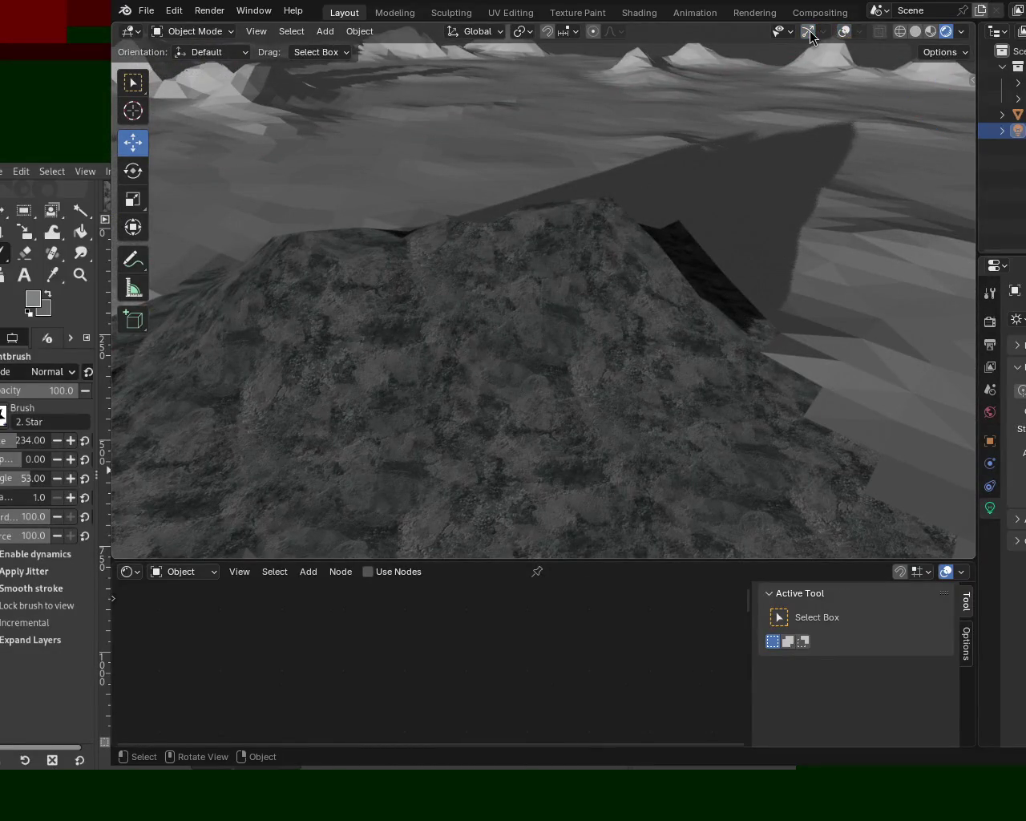
{"action": "mouse_move", "coordinate": [733, 147]}
{"action": "middle_mouse_down"}
{"action": "mouse_move", "coordinate": [623, 296]}
{"action": "mouse_move", "coordinate": [777, 197]}
{"action": "mouse_move", "coordinate": [552, 267]}
{"action": "mouse_move", "coordinate": [589, 266]}
{"action": "middle_mouse_up"}
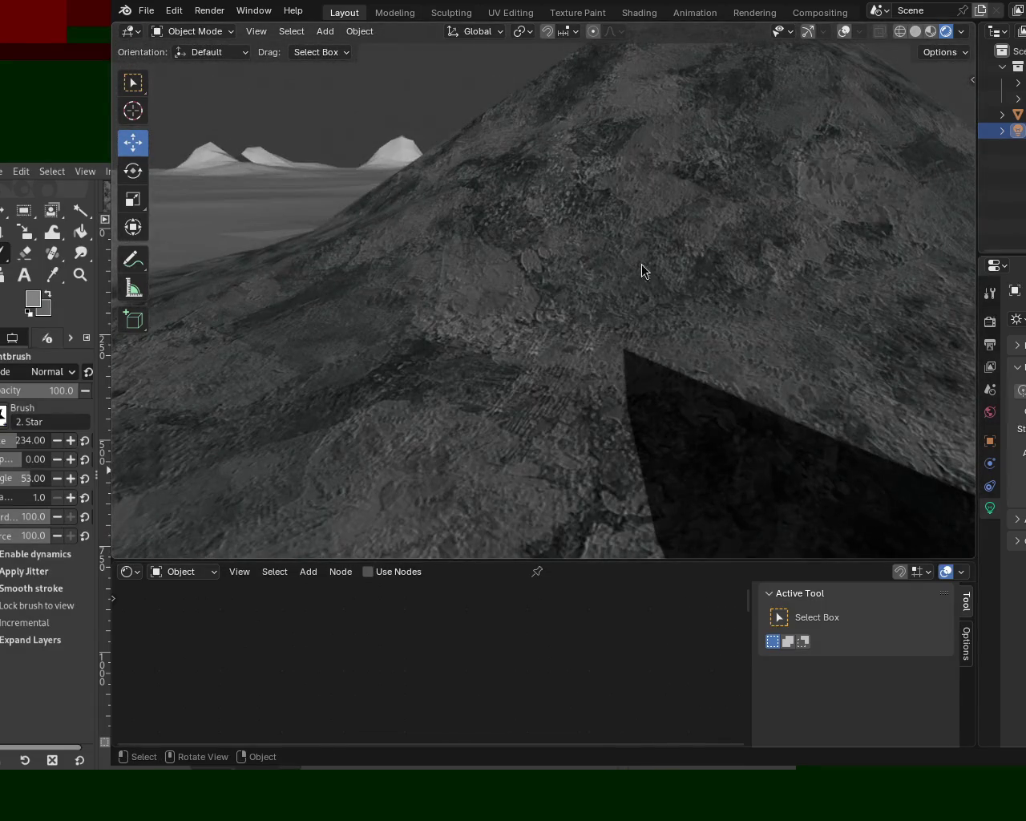
{"action": "left_click", "coordinate": [927, 34]}
{"action": "mouse_move", "coordinate": [821, 169]}
{"action": "middle_mouse_down"}
{"action": "mouse_move", "coordinate": [418, 326]}
{"action": "mouse_move", "coordinate": [554, 450]}
{"action": "mouse_move", "coordinate": [646, 273]}
{"action": "mouse_move", "coordinate": [545, 378]}
{"action": "mouse_move", "coordinate": [639, 228]}
{"action": "mouse_move", "coordinate": [697, 271]}
{"action": "mouse_move", "coordinate": [671, 369]}
{"action": "mouse_move", "coordinate": [620, 189]}
{"action": "mouse_move", "coordinate": [577, 222]}
{"action": "mouse_move", "coordinate": [424, 228]}
{"action": "middle_mouse_up"}
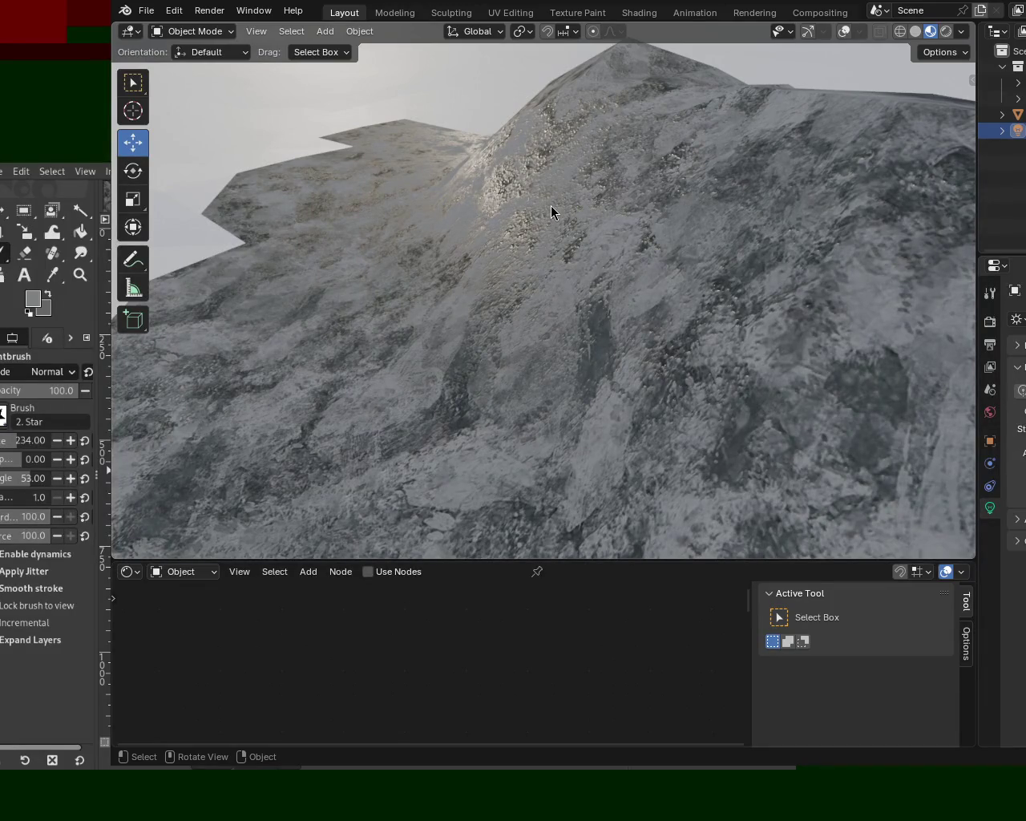
{"action": "mouse_move", "coordinate": [586, 501]}
{"action": "middle_mouse_down"}
{"action": "mouse_move", "coordinate": [509, 283]}
{"action": "mouse_move", "coordinate": [549, 308]}
{"action": "mouse_move", "coordinate": [483, 275]}
{"action": "mouse_move", "coordinate": [526, 258]}
{"action": "mouse_move", "coordinate": [504, 280]}
{"action": "mouse_move", "coordinate": [522, 265]}
{"action": "middle_mouse_up"}
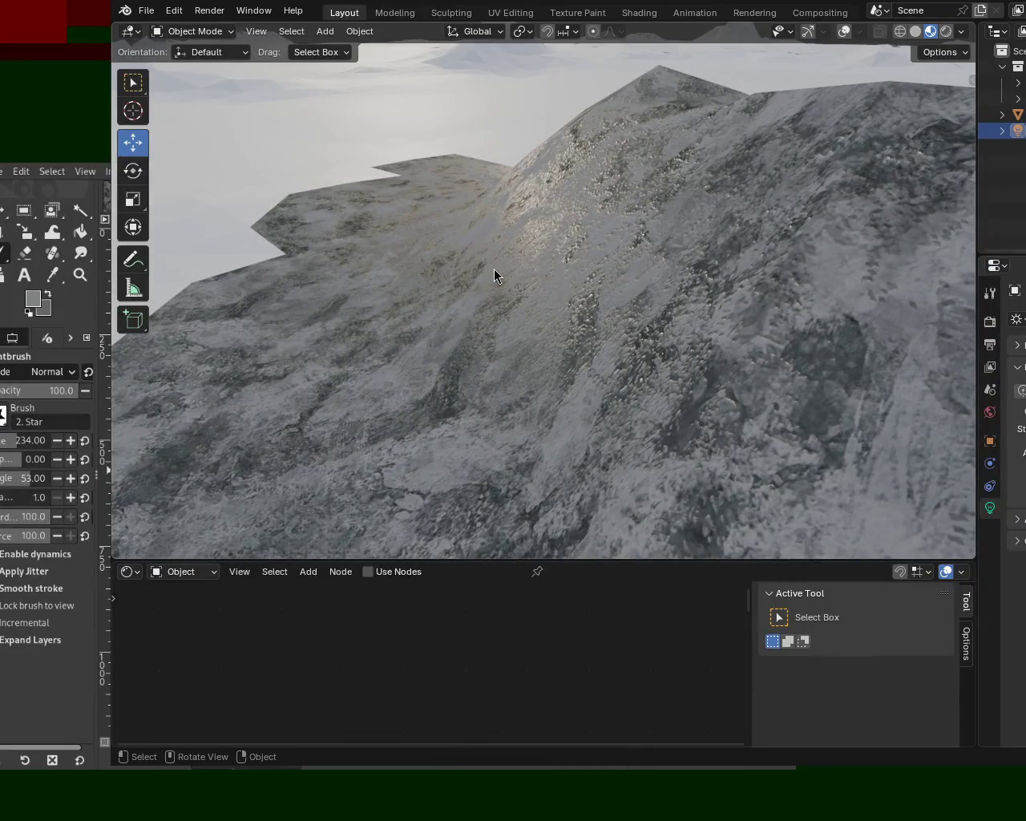
Step: Switch the viewport to Rendered shading and orbit to show the lit slope with hills behind
{"action": "left_click", "coordinate": [946, 32]}
{"action": "mouse_move", "coordinate": [667, 233]}
{"action": "middle_mouse_down"}
{"action": "mouse_move", "coordinate": [610, 326]}
{"action": "mouse_move", "coordinate": [574, 339]}
{"action": "mouse_move", "coordinate": [559, 311]}
{"action": "mouse_move", "coordinate": [582, 277]}
{"action": "mouse_move", "coordinate": [602, 278]}
{"action": "mouse_move", "coordinate": [639, 335]}
{"action": "mouse_move", "coordinate": [637, 305]}
{"action": "mouse_move", "coordinate": [613, 280]}
{"action": "mouse_move", "coordinate": [572, 289]}
{"action": "mouse_move", "coordinate": [654, 305]}
{"action": "mouse_move", "coordinate": [723, 346]}
{"action": "mouse_move", "coordinate": [668, 295]}
{"action": "mouse_move", "coordinate": [663, 251]}
{"action": "mouse_move", "coordinate": [609, 283]}
{"action": "mouse_move", "coordinate": [589, 317]}
{"action": "mouse_move", "coordinate": [617, 275]}
{"action": "mouse_move", "coordinate": [538, 348]}
{"action": "mouse_move", "coordinate": [649, 201]}
{"action": "mouse_move", "coordinate": [616, 253]}
{"action": "mouse_move", "coordinate": [643, 205]}
{"action": "mouse_move", "coordinate": [641, 235]}
{"action": "mouse_move", "coordinate": [684, 288]}
{"action": "mouse_move", "coordinate": [867, 247]}
{"action": "mouse_move", "coordinate": [856, 208]}
{"action": "mouse_move", "coordinate": [788, 184]}
{"action": "mouse_move", "coordinate": [614, 234]}
{"action": "middle_mouse_up"}
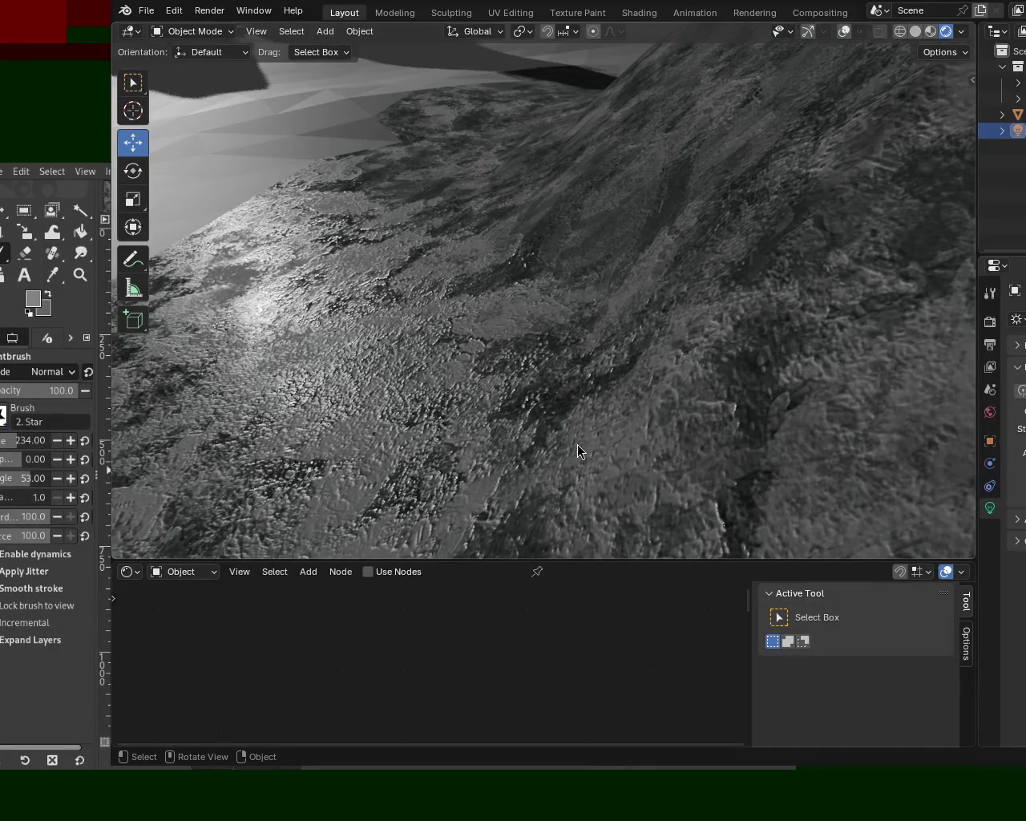
{"action": "mouse_move", "coordinate": [560, 350]}
{"action": "middle_mouse_down"}
{"action": "mouse_move", "coordinate": [538, 318]}
{"action": "mouse_move", "coordinate": [611, 331]}
{"action": "middle_mouse_up"}
{"action": "scroll", "coordinate": [611, 337], "scroll_direction": "down", "scroll_amount": 3}
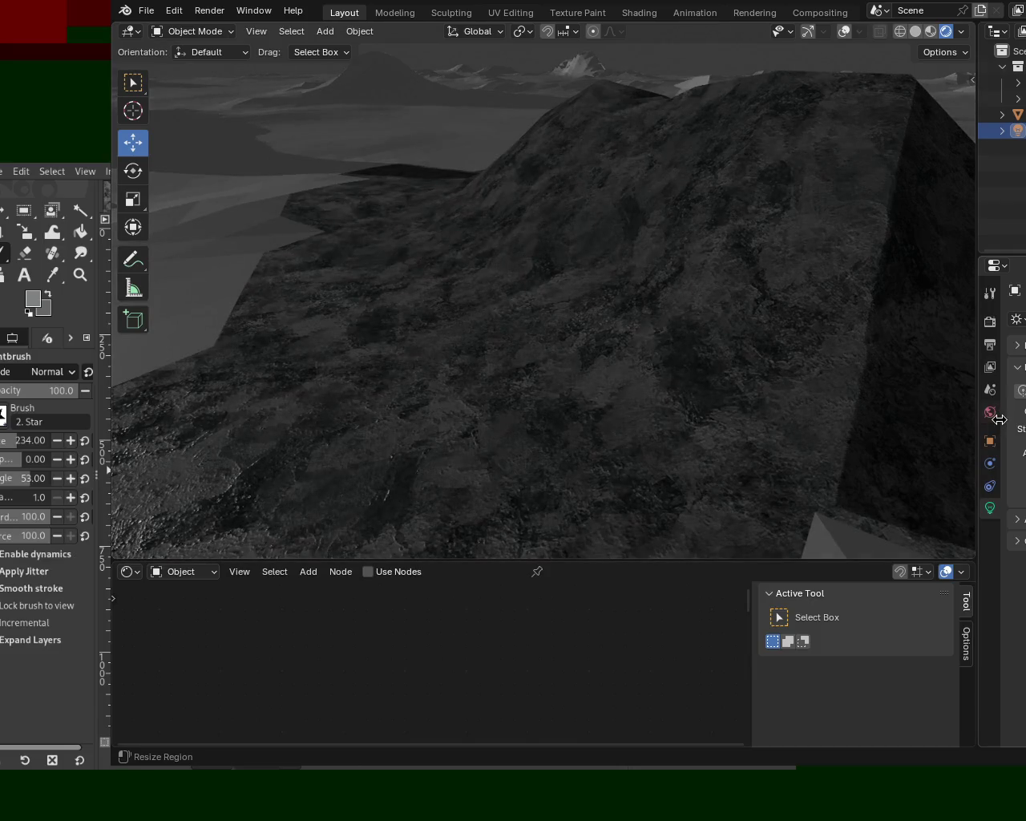
Step: Save the scene as terrain_1.blend
{"action": "mouse_move", "coordinate": [592, 313]}
{"action": "middle_mouse_down"}
{"action": "mouse_move", "coordinate": [516, 314]}
{"action": "mouse_move", "coordinate": [531, 318]}
{"action": "mouse_move", "coordinate": [549, 358]}
{"action": "mouse_move", "coordinate": [565, 287]}
{"action": "mouse_move", "coordinate": [535, 318]}
{"action": "mouse_move", "coordinate": [562, 296]}
{"action": "mouse_move", "coordinate": [565, 329]}
{"action": "mouse_move", "coordinate": [545, 304]}
{"action": "mouse_move", "coordinate": [557, 286]}
{"action": "mouse_move", "coordinate": [538, 314]}
{"action": "mouse_move", "coordinate": [592, 359]}
{"action": "mouse_move", "coordinate": [656, 327]}
{"action": "mouse_move", "coordinate": [485, 346]}
{"action": "mouse_move", "coordinate": [517, 305]}
{"action": "mouse_move", "coordinate": [561, 305]}
{"action": "middle_mouse_up"}
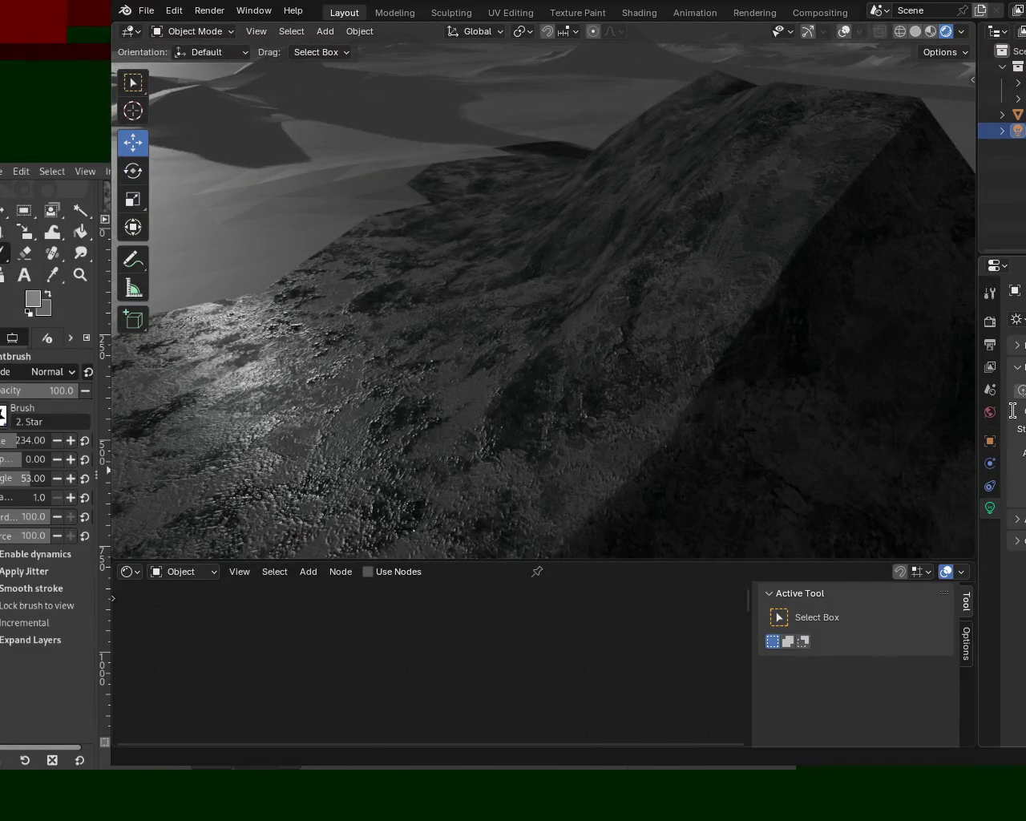
{"action": "key", "text": "Return"}
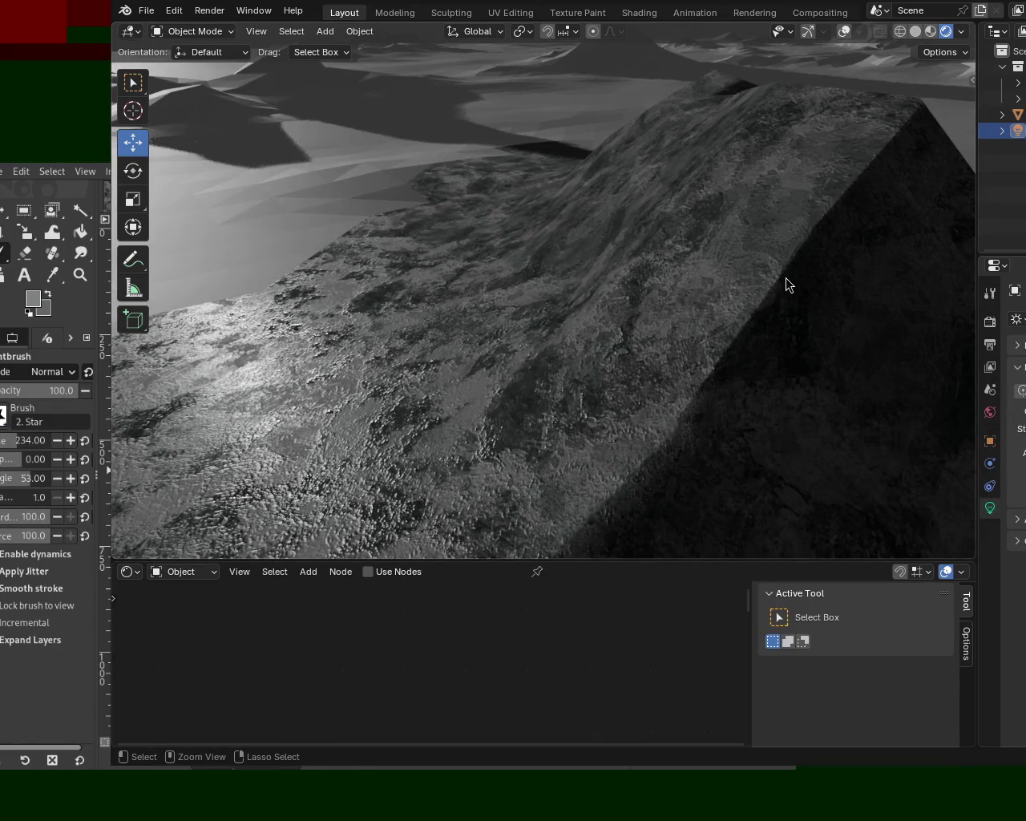
{"action": "key", "text": "ctrl+s"}
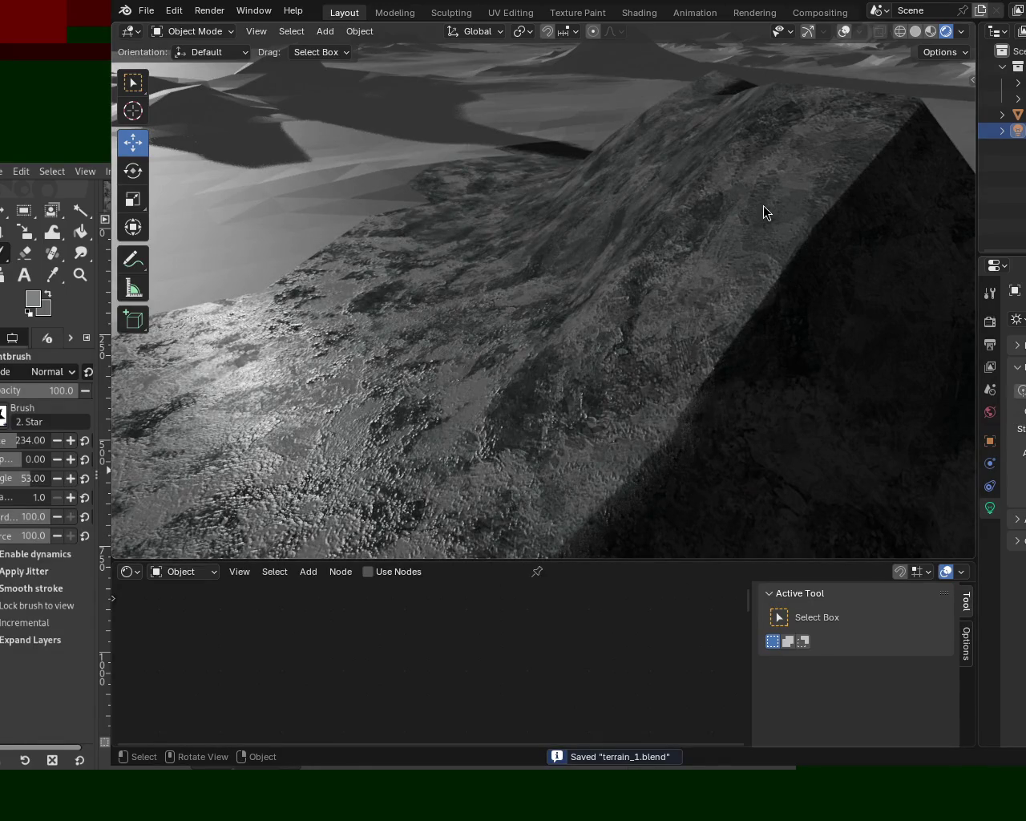
{"action": "mouse_move", "coordinate": [526, 385]}
{"action": "middle_mouse_down"}
{"action": "mouse_move", "coordinate": [405, 454]}
{"action": "mouse_move", "coordinate": [343, 406]}
{"action": "mouse_move", "coordinate": [446, 415]}
{"action": "mouse_move", "coordinate": [465, 431]}
{"action": "middle_mouse_up"}
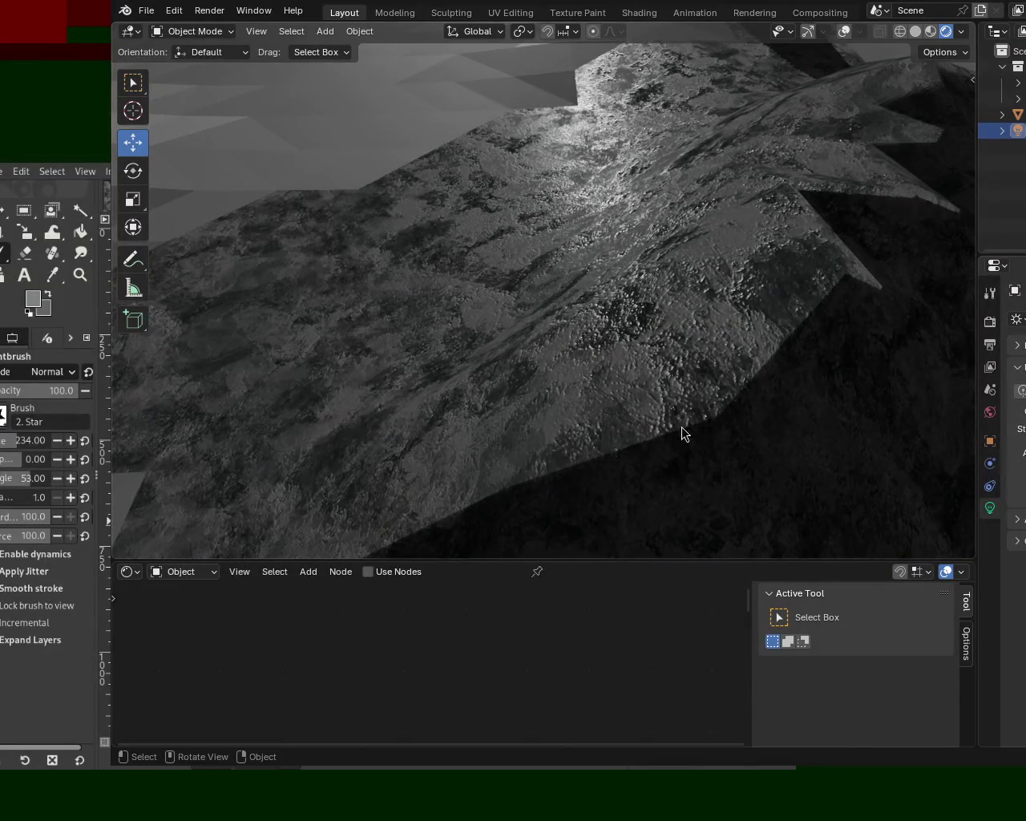
{"action": "mouse_move", "coordinate": [681, 428]}
{"action": "middle_mouse_down"}
{"action": "mouse_move", "coordinate": [762, 333]}
{"action": "mouse_move", "coordinate": [664, 395]}
{"action": "mouse_move", "coordinate": [687, 424]}
{"action": "mouse_move", "coordinate": [733, 408]}
{"action": "mouse_move", "coordinate": [683, 423]}
{"action": "mouse_move", "coordinate": [682, 396]}
{"action": "mouse_move", "coordinate": [711, 424]}
{"action": "mouse_move", "coordinate": [670, 443]}
{"action": "mouse_move", "coordinate": [658, 426]}
{"action": "mouse_move", "coordinate": [684, 398]}
{"action": "mouse_move", "coordinate": [709, 421]}
{"action": "middle_mouse_up"}
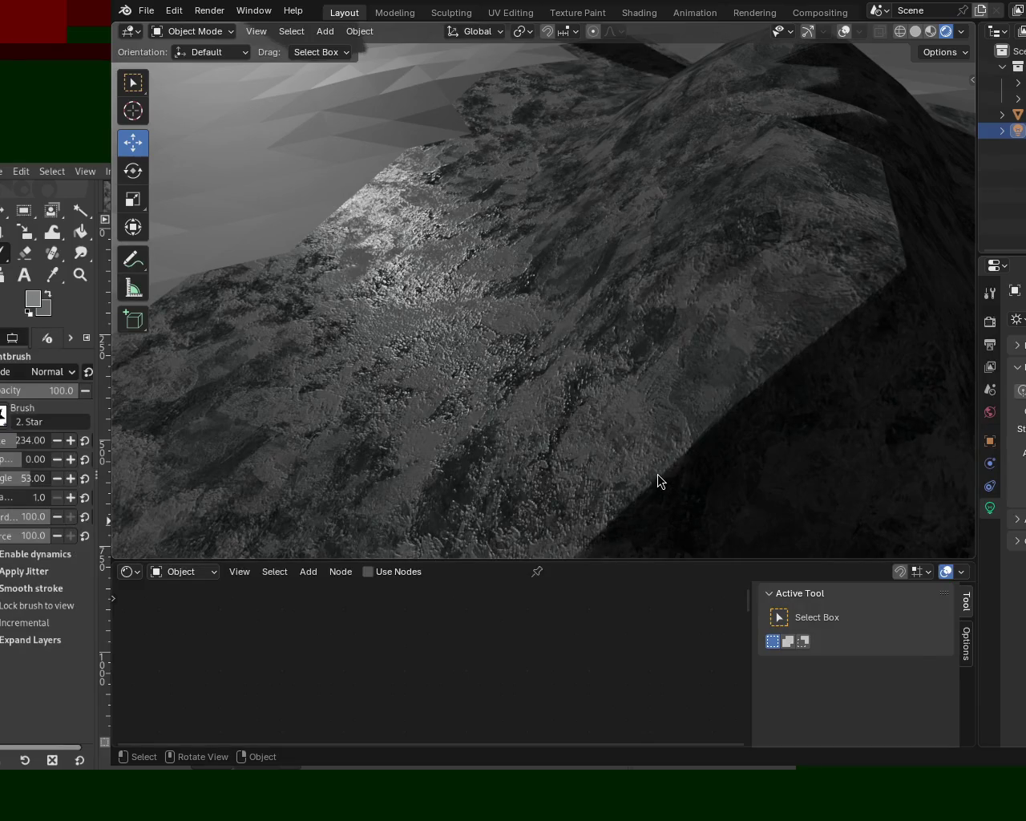
{"action": "mouse_move", "coordinate": [555, 360]}
{"action": "middle_mouse_down"}
{"action": "mouse_move", "coordinate": [474, 348]}
{"action": "mouse_move", "coordinate": [658, 359]}
{"action": "mouse_move", "coordinate": [578, 340]}
{"action": "mouse_move", "coordinate": [514, 344]}
{"action": "mouse_move", "coordinate": [570, 331]}
{"action": "mouse_move", "coordinate": [538, 338]}
{"action": "mouse_move", "coordinate": [554, 329]}
{"action": "mouse_move", "coordinate": [621, 173]}
{"action": "mouse_move", "coordinate": [662, 266]}
{"action": "mouse_move", "coordinate": [668, 224]}
{"action": "mouse_move", "coordinate": [628, 247]}
{"action": "mouse_move", "coordinate": [642, 285]}
{"action": "mouse_move", "coordinate": [702, 250]}
{"action": "mouse_move", "coordinate": [659, 260]}
{"action": "middle_mouse_up"}
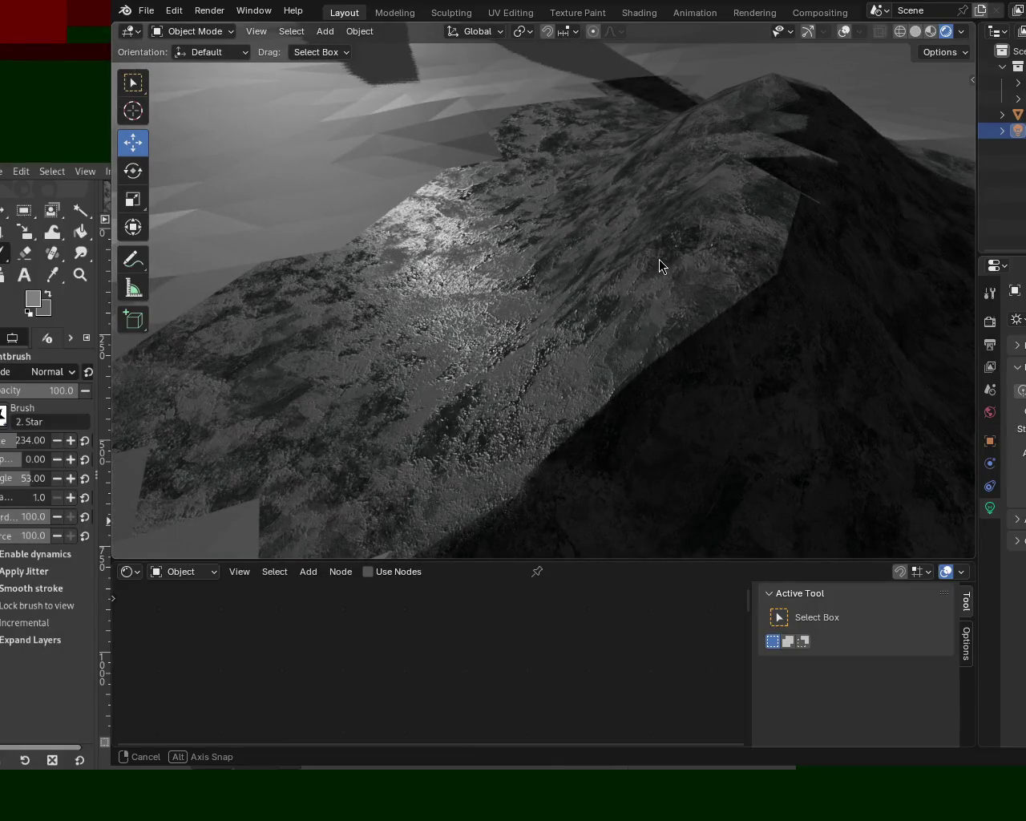
{"action": "middle_click_drag", "start_coordinate": [659, 260], "coordinate": [659, 262]}
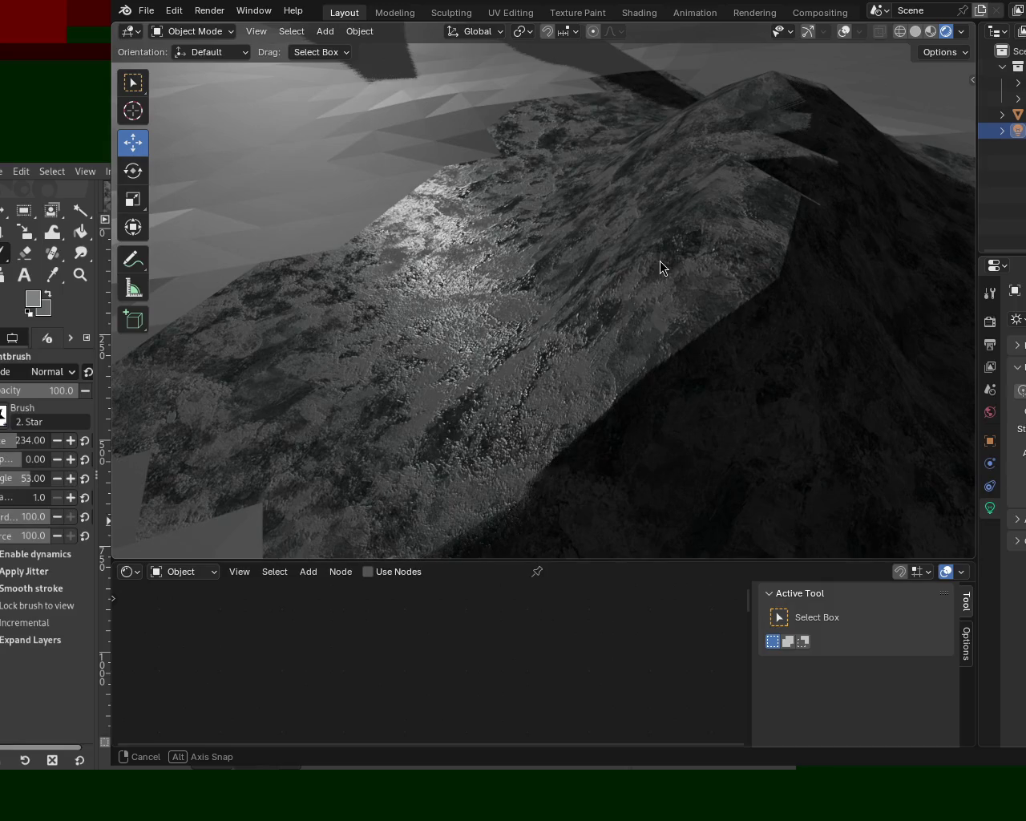
{"action": "mouse_move", "coordinate": [660, 261]}
{"action": "middle_mouse_down"}
{"action": "mouse_move", "coordinate": [662, 269]}
{"action": "mouse_move", "coordinate": [661, 223]}
{"action": "mouse_move", "coordinate": [686, 214]}
{"action": "mouse_move", "coordinate": [479, 323]}
{"action": "mouse_move", "coordinate": [581, 293]}
{"action": "mouse_move", "coordinate": [610, 320]}
{"action": "mouse_move", "coordinate": [637, 303]}
{"action": "mouse_move", "coordinate": [582, 302]}
{"action": "mouse_move", "coordinate": [598, 290]}
{"action": "middle_mouse_up"}
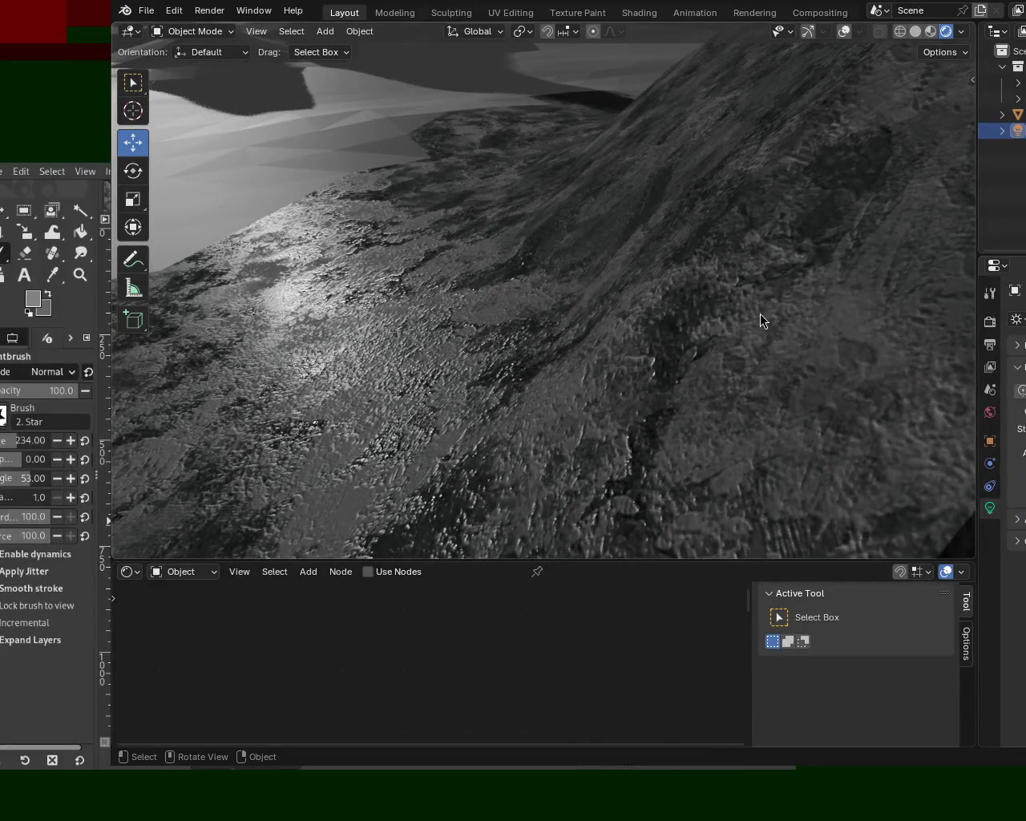
{"action": "mouse_move", "coordinate": [597, 473]}
{"action": "middle_mouse_down"}
{"action": "mouse_move", "coordinate": [662, 369]}
{"action": "mouse_move", "coordinate": [656, 308]}
{"action": "mouse_move", "coordinate": [656, 418]}
{"action": "mouse_move", "coordinate": [586, 265]}
{"action": "mouse_move", "coordinate": [543, 254]}
{"action": "mouse_move", "coordinate": [539, 274]}
{"action": "mouse_move", "coordinate": [585, 249]}
{"action": "mouse_move", "coordinate": [683, 254]}
{"action": "mouse_move", "coordinate": [747, 285]}
{"action": "mouse_move", "coordinate": [756, 341]}
{"action": "mouse_move", "coordinate": [576, 255]}
{"action": "mouse_move", "coordinate": [630, 272]}
{"action": "mouse_move", "coordinate": [692, 256]}
{"action": "mouse_move", "coordinate": [868, 264]}
{"action": "mouse_move", "coordinate": [568, 243]}
{"action": "mouse_move", "coordinate": [614, 371]}
{"action": "mouse_move", "coordinate": [522, 373]}
{"action": "mouse_move", "coordinate": [535, 381]}
{"action": "mouse_move", "coordinate": [560, 316]}
{"action": "mouse_move", "coordinate": [510, 245]}
{"action": "mouse_move", "coordinate": [423, 287]}
{"action": "mouse_move", "coordinate": [332, 239]}
{"action": "mouse_move", "coordinate": [339, 213]}
{"action": "mouse_move", "coordinate": [449, 245]}
{"action": "mouse_move", "coordinate": [596, 160]}
{"action": "mouse_move", "coordinate": [602, 222]}
{"action": "mouse_move", "coordinate": [589, 280]}
{"action": "mouse_move", "coordinate": [421, 256]}
{"action": "mouse_move", "coordinate": [602, 271]}
{"action": "mouse_move", "coordinate": [602, 283]}
{"action": "mouse_move", "coordinate": [498, 287]}
{"action": "mouse_move", "coordinate": [492, 275]}
{"action": "mouse_move", "coordinate": [530, 235]}
{"action": "mouse_move", "coordinate": [635, 284]}
{"action": "mouse_move", "coordinate": [609, 369]}
{"action": "mouse_move", "coordinate": [518, 297]}
{"action": "mouse_move", "coordinate": [582, 245]}
{"action": "mouse_move", "coordinate": [609, 161]}
{"action": "mouse_move", "coordinate": [657, 288]}
{"action": "mouse_move", "coordinate": [726, 310]}
{"action": "mouse_move", "coordinate": [745, 293]}
{"action": "middle_mouse_up"}
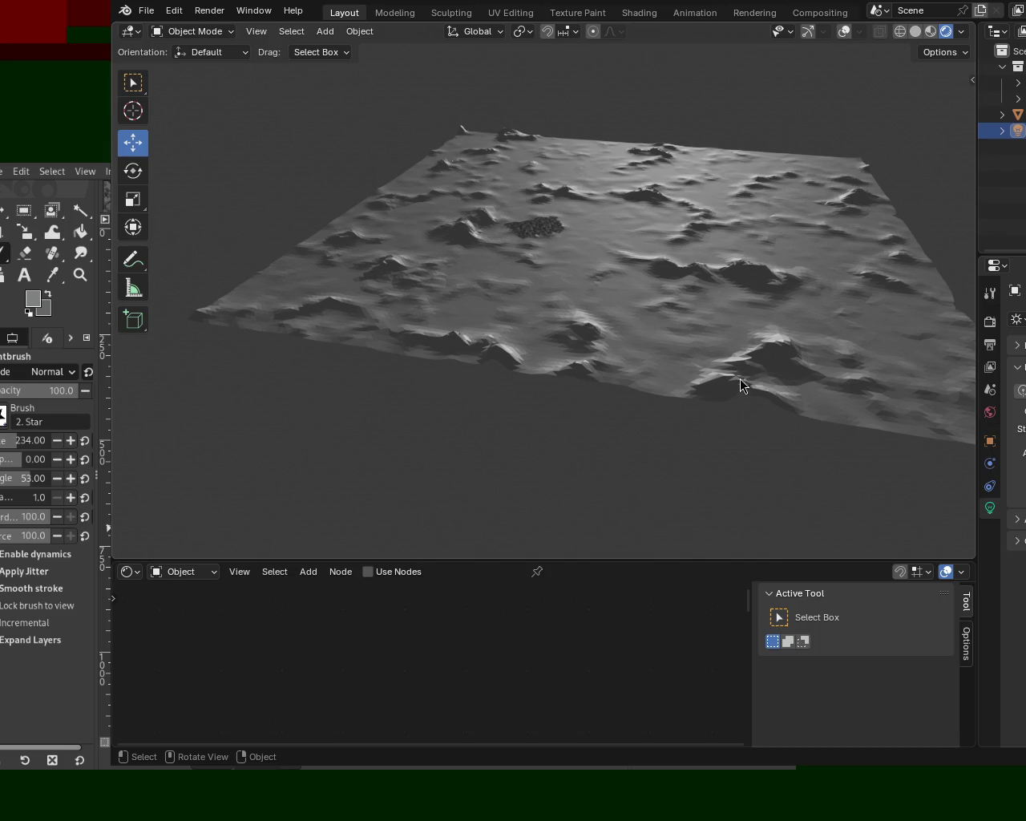
Step: Orbit to a top-down view of the whole terrain plane and its scattered hills
{"action": "mouse_move", "coordinate": [672, 268]}
{"action": "middle_mouse_down"}
{"action": "mouse_move", "coordinate": [602, 318]}
{"action": "mouse_move", "coordinate": [561, 321]}
{"action": "mouse_move", "coordinate": [622, 262]}
{"action": "mouse_move", "coordinate": [696, 309]}
{"action": "mouse_move", "coordinate": [853, 238]}
{"action": "mouse_move", "coordinate": [635, 340]}
{"action": "mouse_move", "coordinate": [683, 280]}
{"action": "mouse_move", "coordinate": [724, 344]}
{"action": "mouse_move", "coordinate": [695, 323]}
{"action": "mouse_move", "coordinate": [674, 363]}
{"action": "mouse_move", "coordinate": [653, 362]}
{"action": "mouse_move", "coordinate": [568, 401]}
{"action": "mouse_move", "coordinate": [694, 287]}
{"action": "mouse_move", "coordinate": [666, 271]}
{"action": "mouse_move", "coordinate": [701, 296]}
{"action": "mouse_move", "coordinate": [673, 275]}
{"action": "middle_mouse_up"}
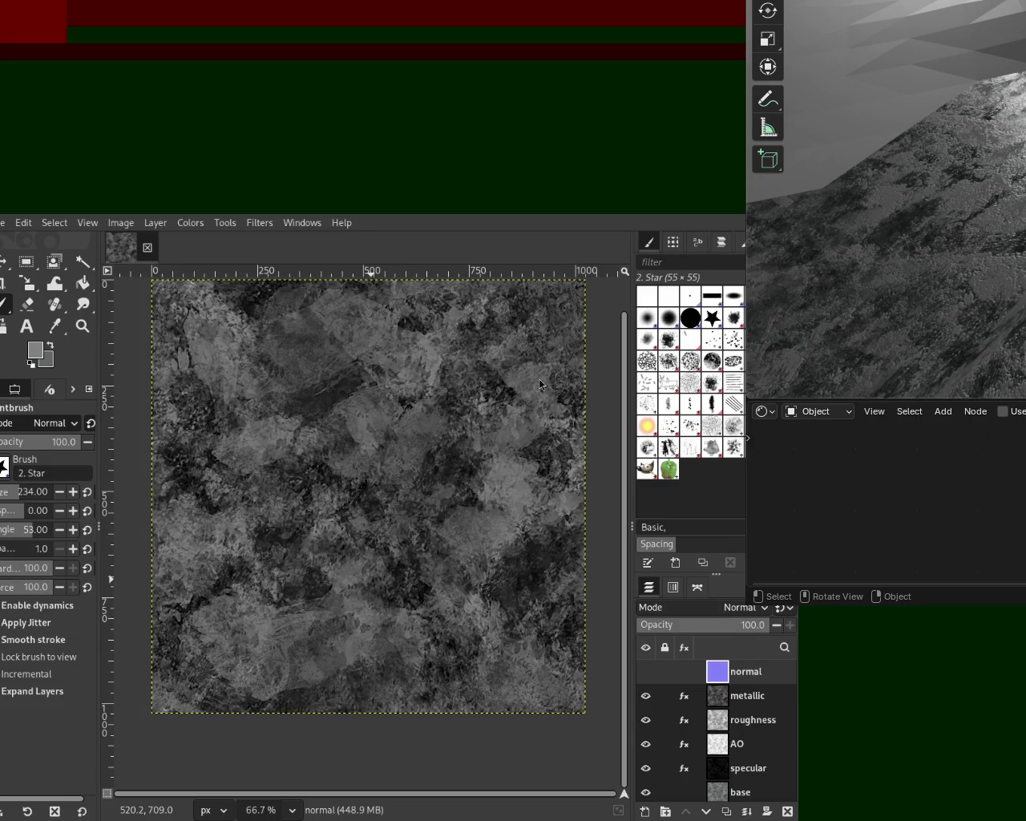
Step: Hide the metallic, roughness, AO and specular layers to reveal the base texture, then show them again
{"action": "left_click", "coordinate": [645, 696]}
{"action": "left_click", "coordinate": [646, 720]}
{"action": "left_click", "coordinate": [646, 744]}
{"action": "left_click", "coordinate": [645, 768]}
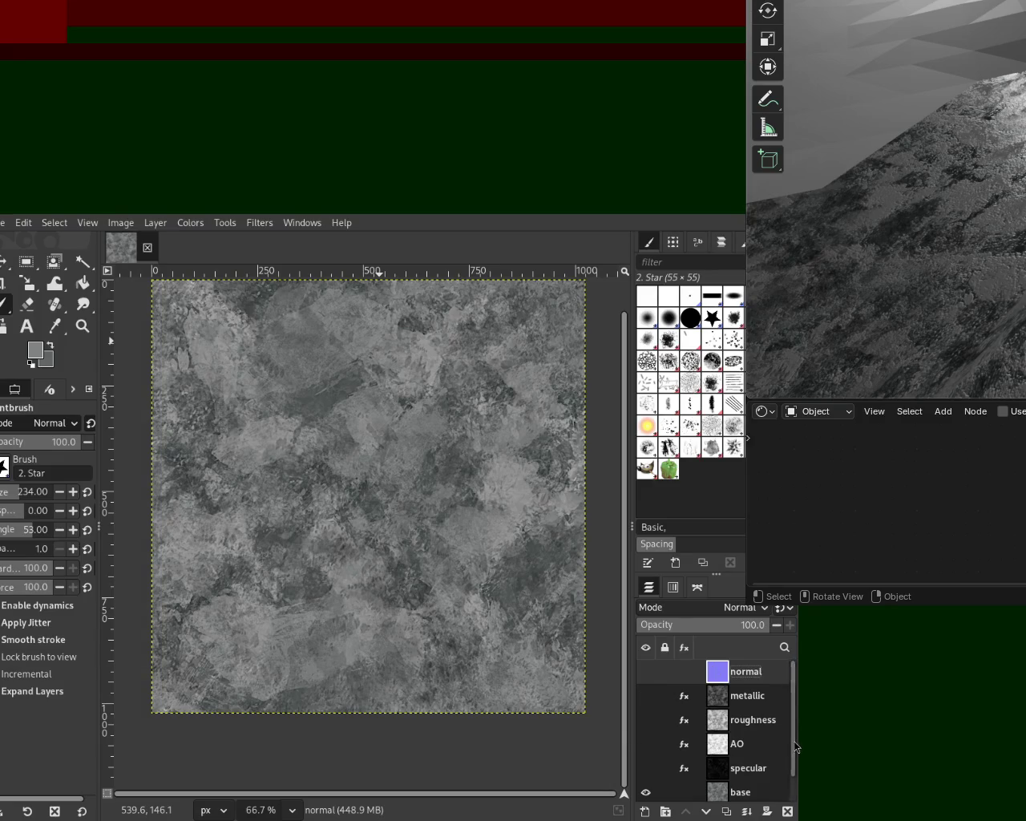
{"action": "scroll", "coordinate": [791, 785], "scroll_direction": "down", "scroll_amount": 1}
{"action": "left_click", "coordinate": [646, 741]}
{"action": "left_click", "coordinate": [645, 717]}
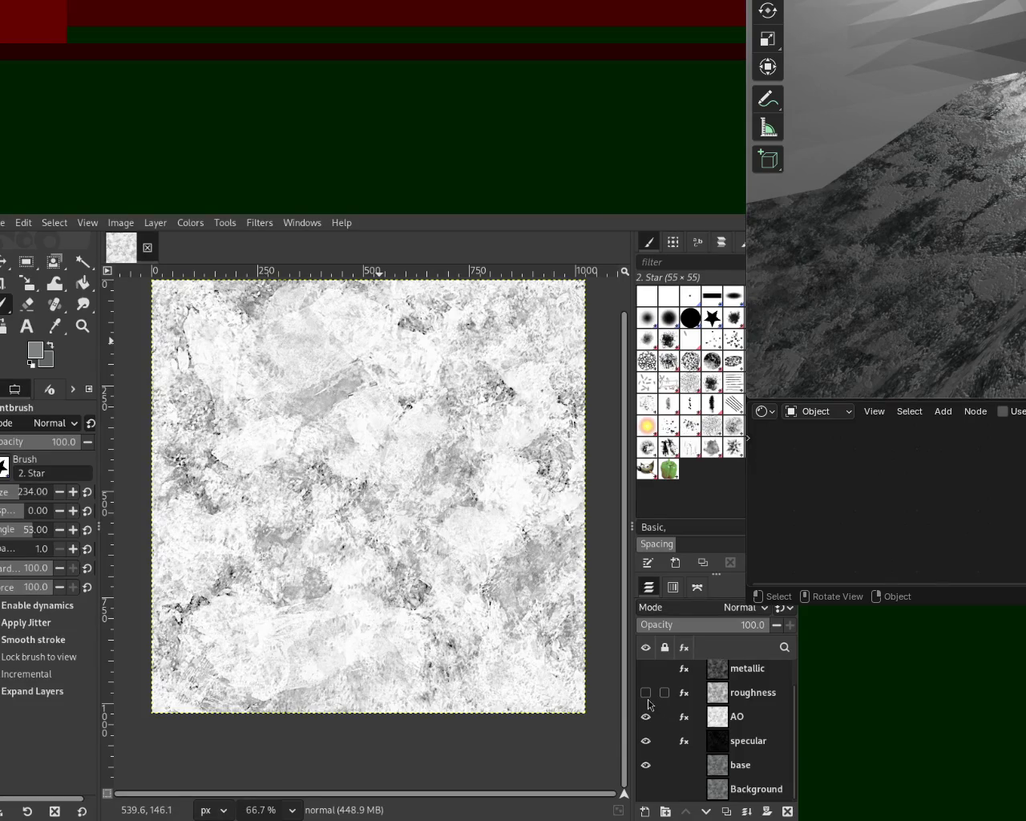
{"action": "left_click", "coordinate": [645, 692]}
{"action": "left_click", "coordinate": [644, 678]}
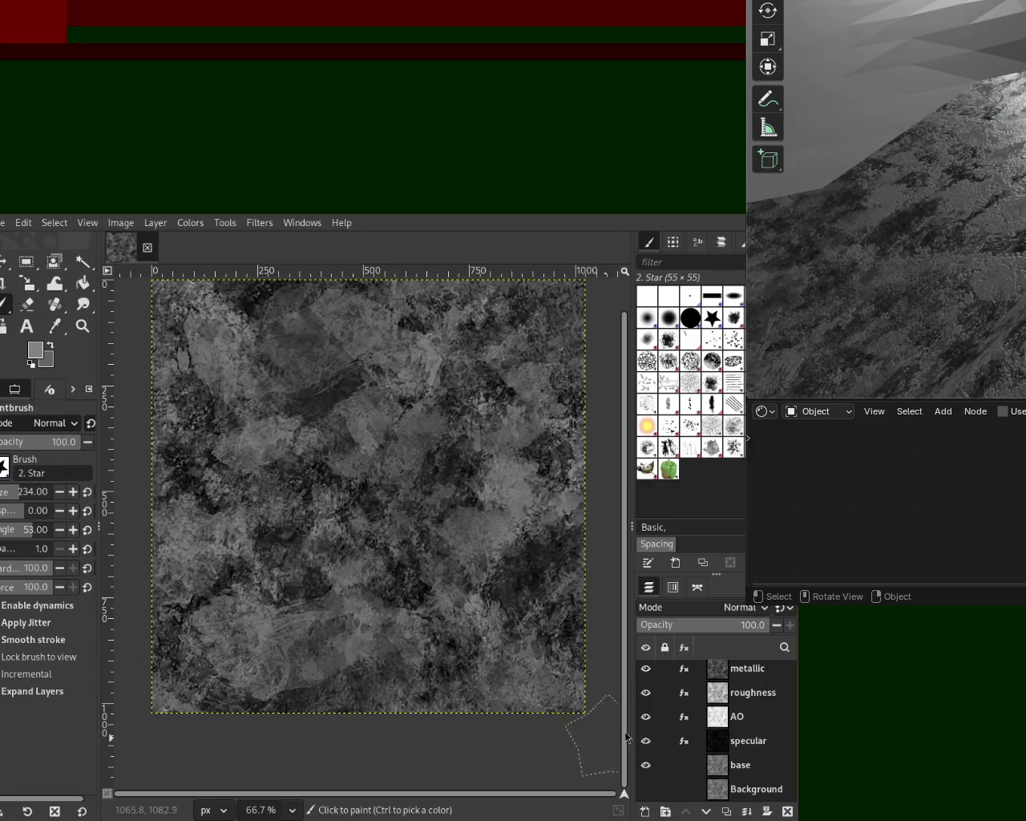
Step: Step through the roughness, AO, specular and base maps layer by layer, re-enable all, and return to Blender
{"action": "left_click", "coordinate": [646, 668]}
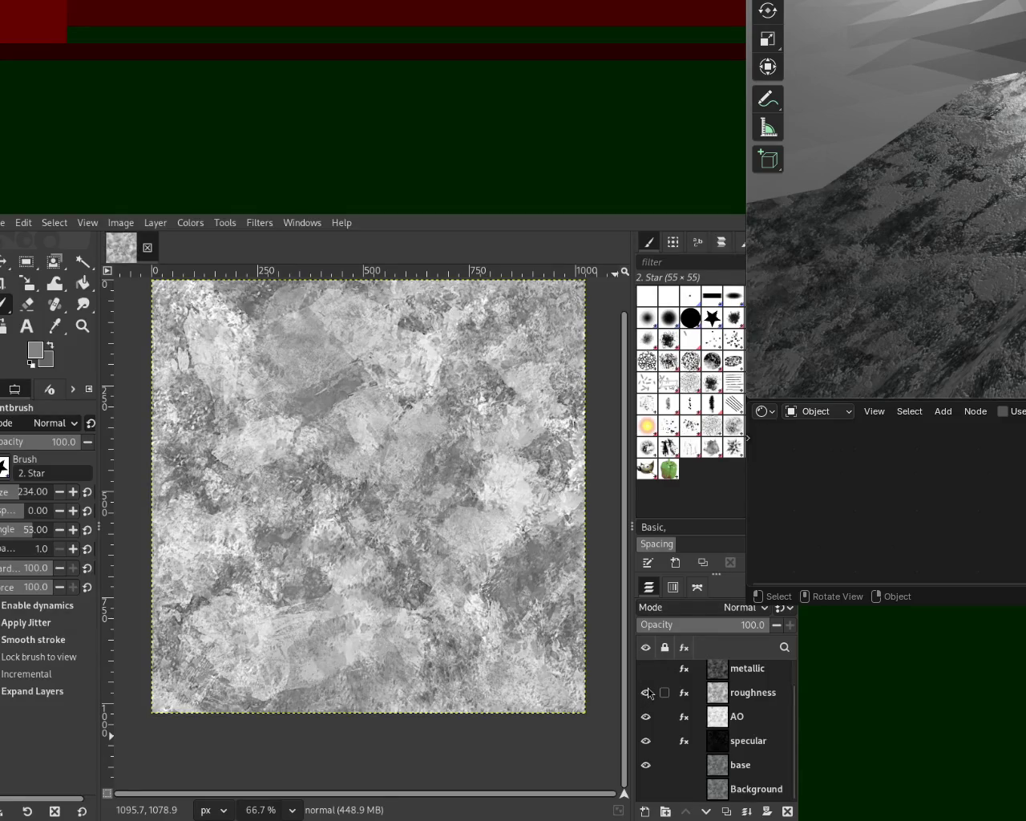
{"action": "left_click", "coordinate": [646, 693]}
{"action": "left_click", "coordinate": [647, 716]}
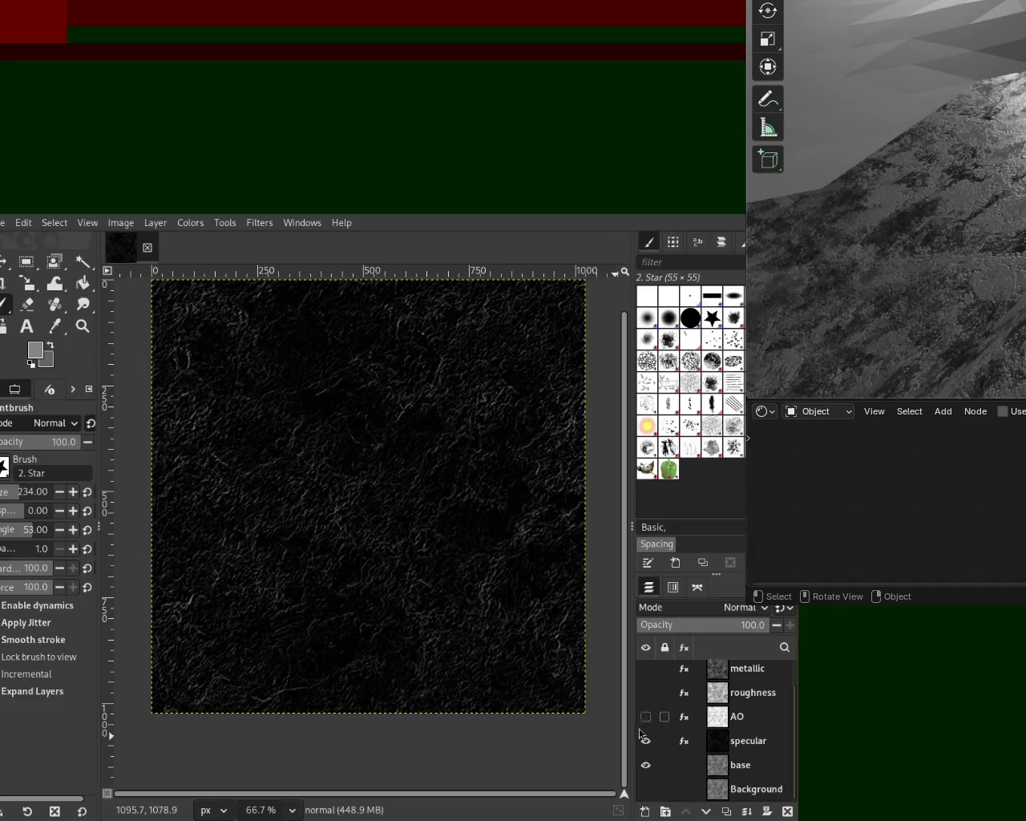
{"action": "left_click", "coordinate": [646, 740]}
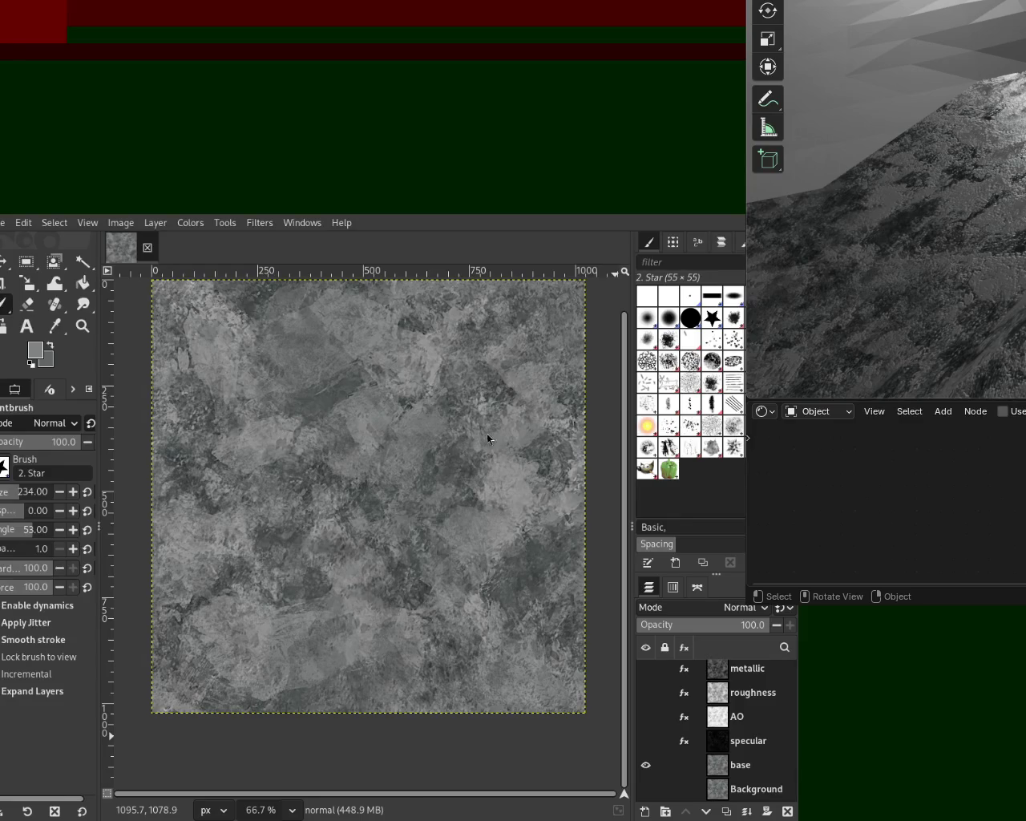
{"action": "left_click", "coordinate": [645, 741]}
{"action": "left_click", "coordinate": [645, 716]}
{"action": "left_click", "coordinate": [645, 693]}
{"action": "left_click", "coordinate": [648, 671]}
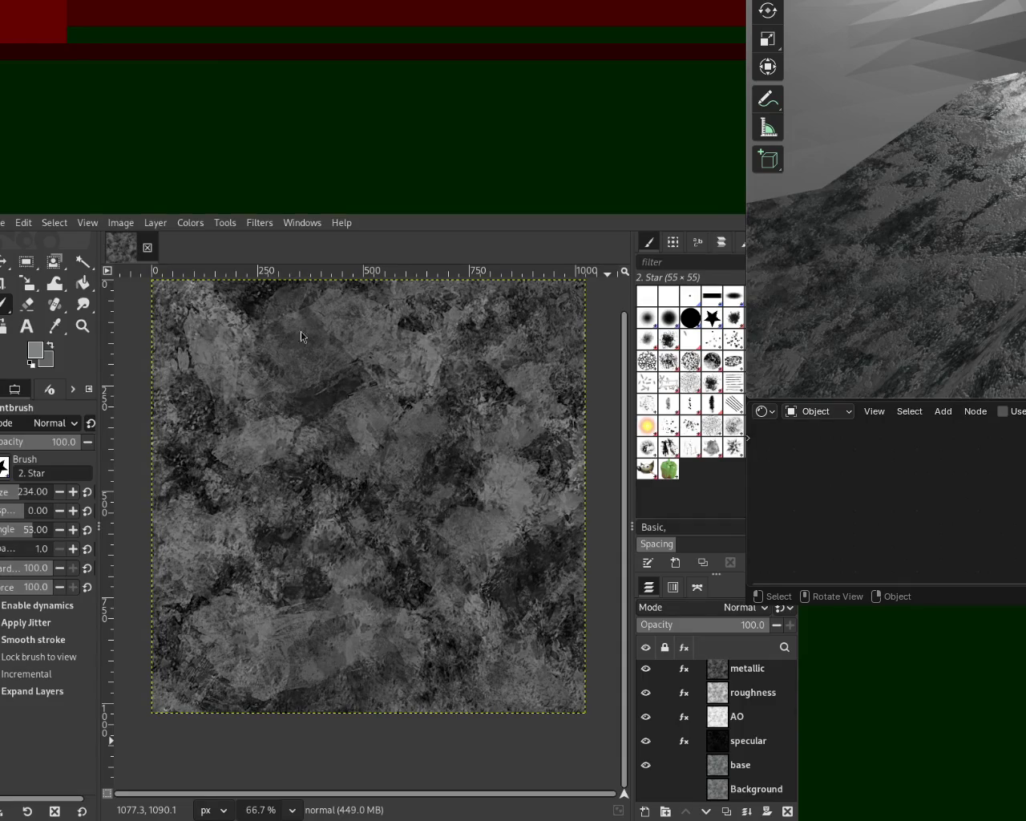
{"action": "key", "text": "alt+Tab"}
{"action": "left_click_drag", "start_coordinate": [438, 379], "coordinate": [417, 412]}
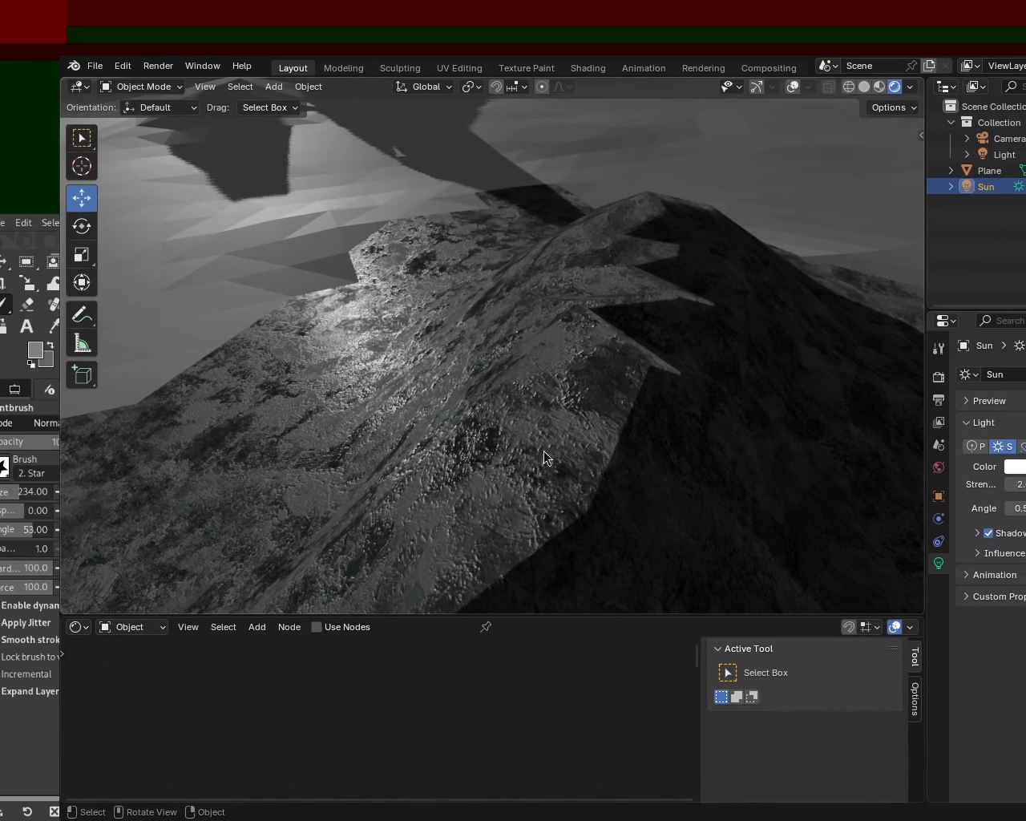
Step: Widen the sun's angle to 15 to soften shadows and turn viewport gizmos and overlays back on
{"action": "mouse_move", "coordinate": [531, 525]}
{"action": "middle_mouse_down"}
{"action": "mouse_move", "coordinate": [684, 493]}
{"action": "mouse_move", "coordinate": [553, 441]}
{"action": "mouse_move", "coordinate": [546, 460]}
{"action": "mouse_move", "coordinate": [538, 444]}
{"action": "mouse_move", "coordinate": [392, 503]}
{"action": "mouse_move", "coordinate": [643, 479]}
{"action": "mouse_move", "coordinate": [705, 381]}
{"action": "middle_mouse_up"}
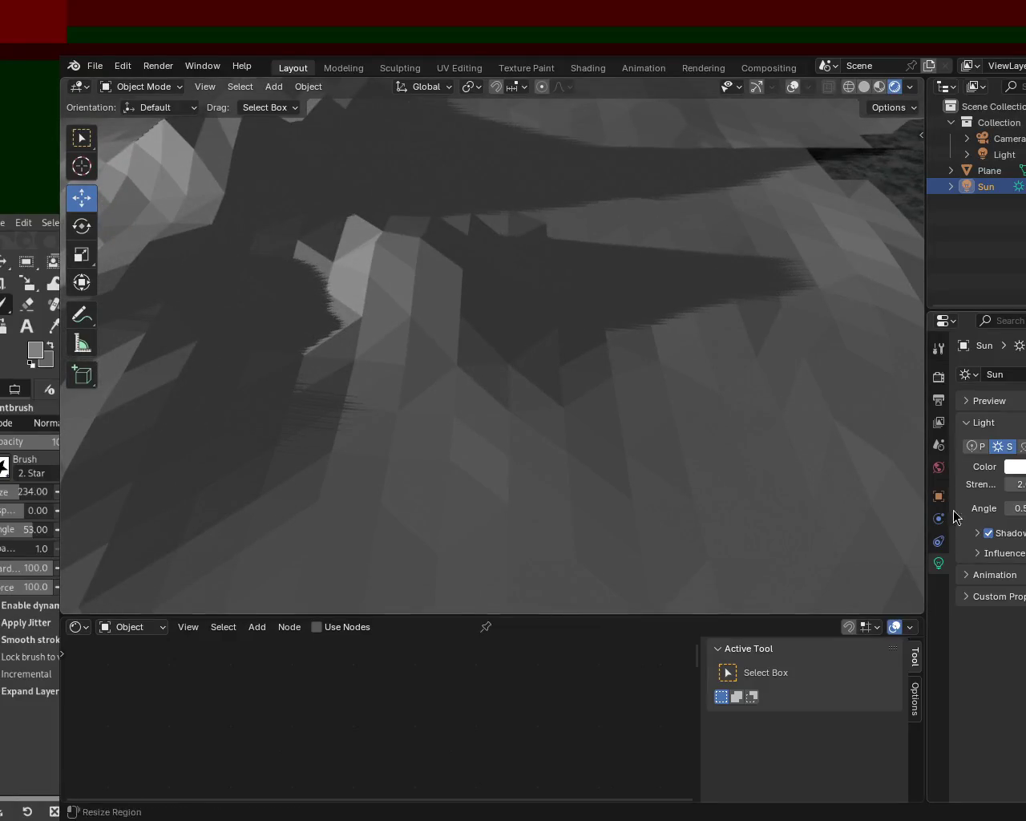
{"action": "left_click_drag", "start_coordinate": [1015, 508], "coordinate": [1025, 508]}
{"action": "mouse_move", "coordinate": [650, 273]}
{"action": "middle_mouse_down"}
{"action": "mouse_move", "coordinate": [651, 392]}
{"action": "mouse_move", "coordinate": [526, 259]}
{"action": "mouse_move", "coordinate": [550, 302]}
{"action": "mouse_move", "coordinate": [705, 369]}
{"action": "mouse_move", "coordinate": [819, 273]}
{"action": "middle_mouse_up"}
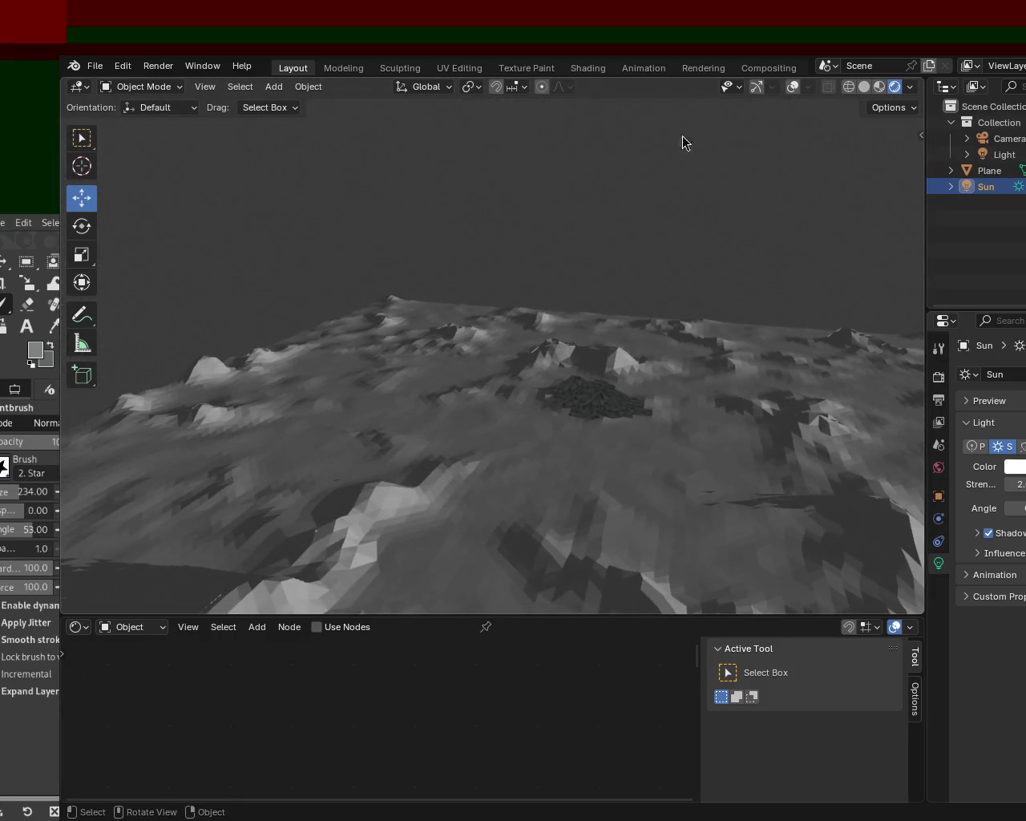
{"action": "left_click", "coordinate": [756, 86]}
{"action": "left_click", "coordinate": [792, 87]}
Step: Rotate the sun lamp so the terrain brightens
{"action": "mouse_move", "coordinate": [722, 288]}
{"action": "middle_mouse_down"}
{"action": "mouse_move", "coordinate": [767, 303]}
{"action": "mouse_move", "coordinate": [694, 284]}
{"action": "middle_mouse_up"}
{"action": "key", "text": "r"}
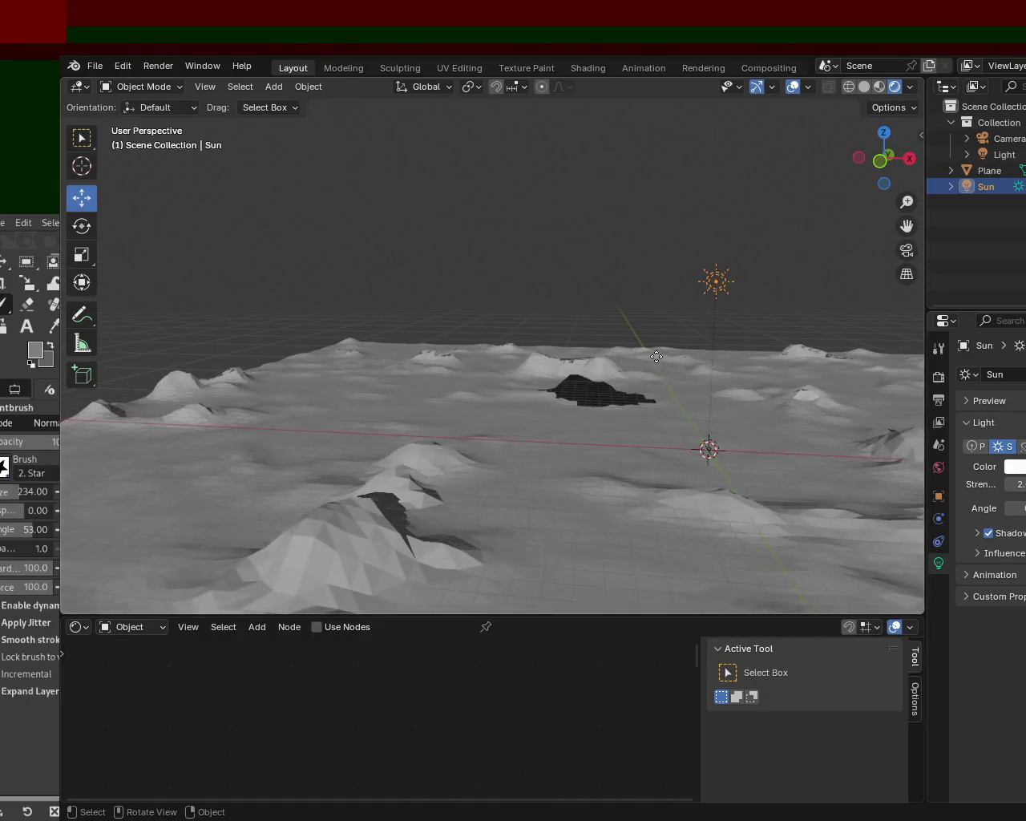
{"action": "mouse_move", "coordinate": [698, 283]}
{"action": "left_mouse_down"}
{"action": "mouse_move", "coordinate": [711, 385]}
{"action": "mouse_move", "coordinate": [694, 371]}
{"action": "left_mouse_up"}
Step: Inspect the dark rock patch up close, then swing the sun to a new direction to relight the terrain
{"action": "middle_click_drag", "start_coordinate": [695, 371], "coordinate": [527, 384]}
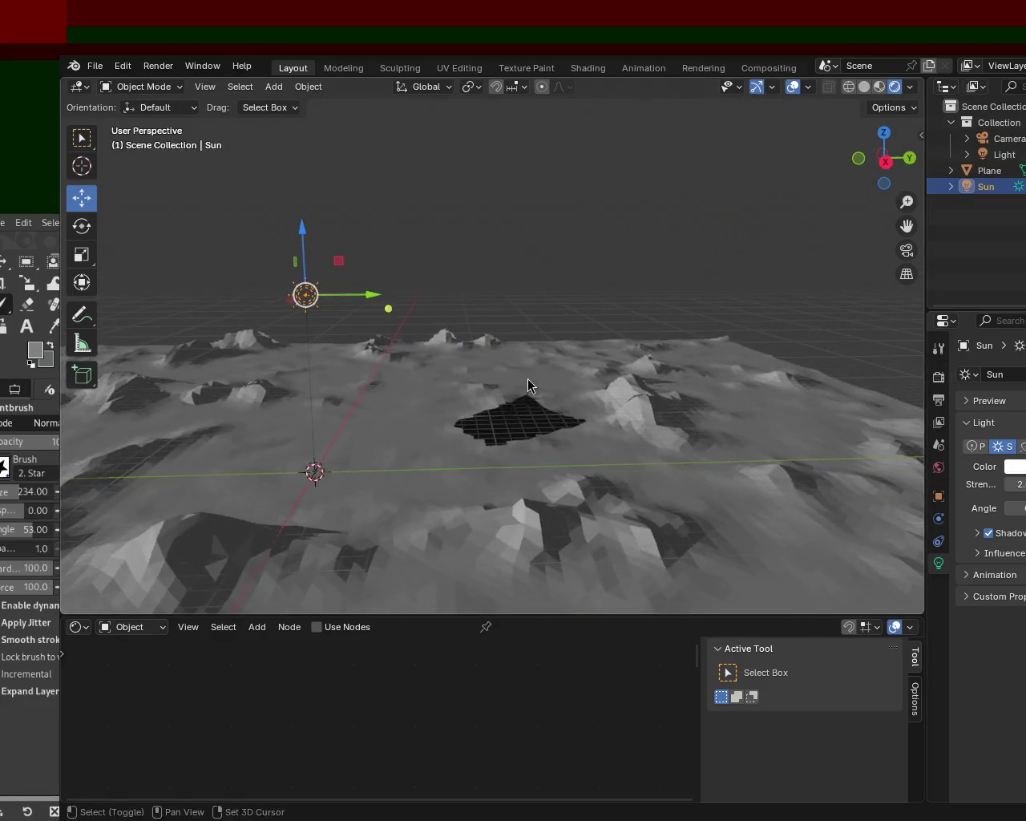
{"action": "scroll", "coordinate": [528, 385], "scroll_direction": "up", "scroll_amount": 2}
{"action": "scroll", "coordinate": [545, 377], "scroll_direction": "up", "scroll_amount": 2}
{"action": "scroll", "coordinate": [545, 377], "scroll_direction": "up", "scroll_amount": 4}
{"action": "mouse_move", "coordinate": [506, 275]}
{"action": "middle_mouse_down"}
{"action": "mouse_move", "coordinate": [582, 366]}
{"action": "mouse_move", "coordinate": [609, 214]}
{"action": "mouse_move", "coordinate": [396, 259]}
{"action": "mouse_move", "coordinate": [566, 344]}
{"action": "mouse_move", "coordinate": [497, 315]}
{"action": "mouse_move", "coordinate": [620, 298]}
{"action": "mouse_move", "coordinate": [660, 344]}
{"action": "mouse_move", "coordinate": [478, 374]}
{"action": "mouse_move", "coordinate": [504, 366]}
{"action": "mouse_move", "coordinate": [371, 362]}
{"action": "mouse_move", "coordinate": [474, 349]}
{"action": "mouse_move", "coordinate": [533, 299]}
{"action": "mouse_move", "coordinate": [772, 344]}
{"action": "mouse_move", "coordinate": [660, 304]}
{"action": "mouse_move", "coordinate": [473, 348]}
{"action": "mouse_move", "coordinate": [370, 304]}
{"action": "mouse_move", "coordinate": [575, 297]}
{"action": "mouse_move", "coordinate": [586, 360]}
{"action": "mouse_move", "coordinate": [511, 350]}
{"action": "mouse_move", "coordinate": [513, 295]}
{"action": "mouse_move", "coordinate": [419, 368]}
{"action": "mouse_move", "coordinate": [481, 463]}
{"action": "mouse_move", "coordinate": [452, 350]}
{"action": "mouse_move", "coordinate": [614, 259]}
{"action": "mouse_move", "coordinate": [620, 236]}
{"action": "middle_mouse_up"}
{"action": "scroll", "coordinate": [471, 367], "scroll_direction": "down", "scroll_amount": 2}
{"action": "scroll", "coordinate": [470, 366], "scroll_direction": "down", "scroll_amount": 4}
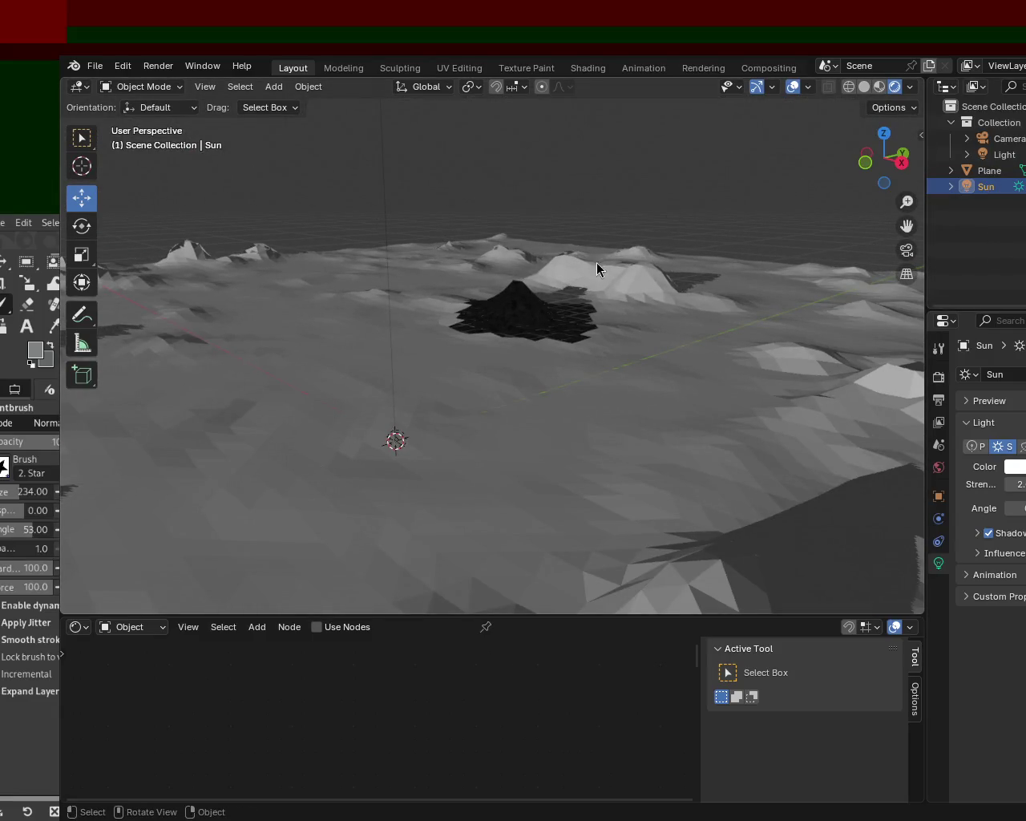
{"action": "middle_click_drag", "start_coordinate": [597, 262], "coordinate": [579, 252]}
{"action": "left_click_drag", "start_coordinate": [394, 214], "coordinate": [453, 182]}
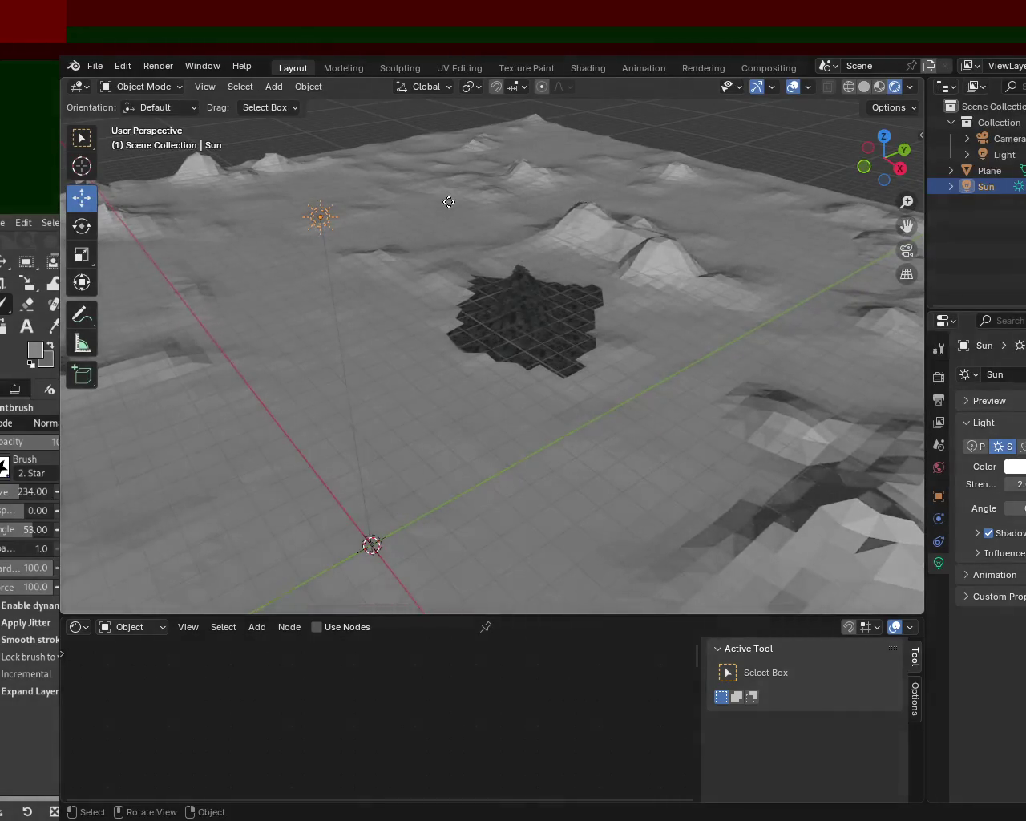
{"action": "mouse_move", "coordinate": [505, 340]}
{"action": "middle_mouse_down"}
{"action": "mouse_move", "coordinate": [623, 314]}
{"action": "mouse_move", "coordinate": [313, 347]}
{"action": "middle_mouse_up"}
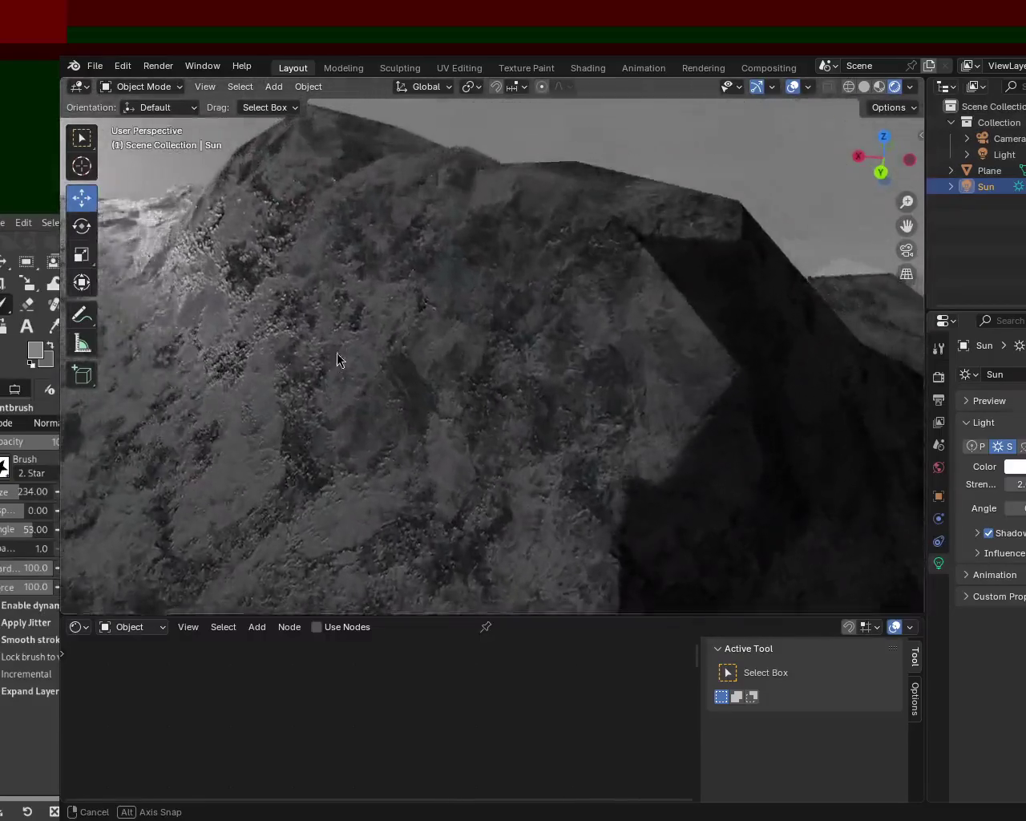
{"action": "mouse_move", "coordinate": [337, 354]}
{"action": "middle_mouse_down"}
{"action": "mouse_move", "coordinate": [243, 358]}
{"action": "mouse_move", "coordinate": [459, 381]}
{"action": "mouse_move", "coordinate": [421, 382]}
{"action": "mouse_move", "coordinate": [431, 378]}
{"action": "mouse_move", "coordinate": [408, 451]}
{"action": "mouse_move", "coordinate": [264, 406]}
{"action": "mouse_move", "coordinate": [423, 422]}
{"action": "mouse_move", "coordinate": [593, 401]}
{"action": "mouse_move", "coordinate": [662, 374]}
{"action": "mouse_move", "coordinate": [799, 388]}
{"action": "mouse_move", "coordinate": [847, 367]}
{"action": "middle_mouse_up"}
{"action": "mouse_move", "coordinate": [565, 398]}
{"action": "middle_mouse_down"}
{"action": "mouse_move", "coordinate": [561, 415]}
{"action": "mouse_move", "coordinate": [444, 348]}
{"action": "mouse_move", "coordinate": [573, 328]}
{"action": "mouse_move", "coordinate": [662, 284]}
{"action": "mouse_move", "coordinate": [756, 293]}
{"action": "mouse_move", "coordinate": [861, 339]}
{"action": "mouse_move", "coordinate": [879, 377]}
{"action": "mouse_move", "coordinate": [675, 291]}
{"action": "mouse_move", "coordinate": [481, 302]}
{"action": "mouse_move", "coordinate": [491, 293]}
{"action": "middle_mouse_up"}
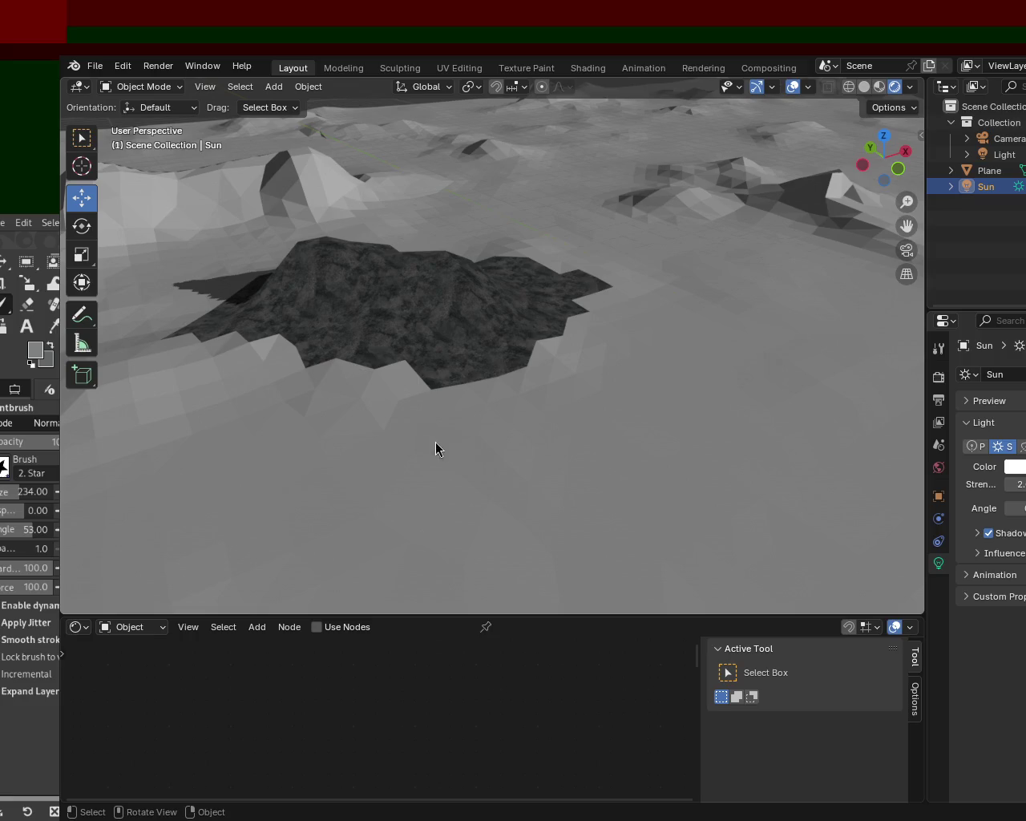
{"action": "mouse_move", "coordinate": [505, 489]}
{"action": "middle_mouse_down"}
{"action": "mouse_move", "coordinate": [617, 367]}
{"action": "mouse_move", "coordinate": [559, 257]}
{"action": "middle_mouse_up"}
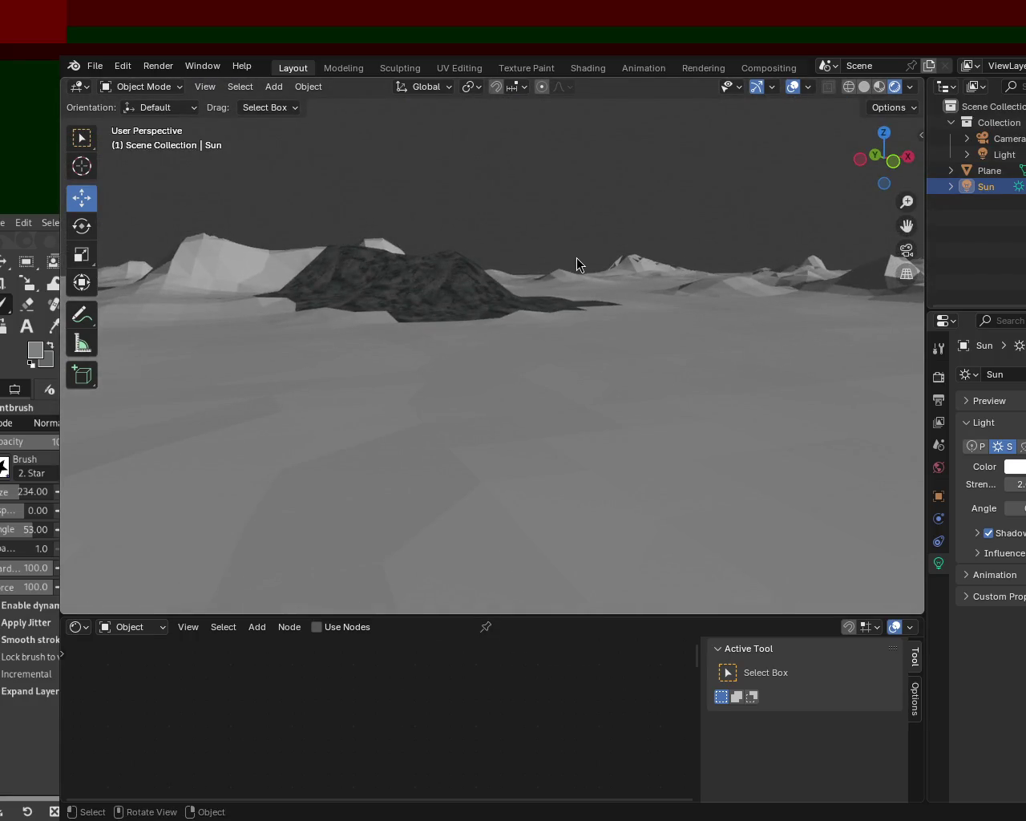
{"action": "mouse_move", "coordinate": [577, 257]}
{"action": "middle_mouse_down"}
{"action": "mouse_move", "coordinate": [516, 321]}
{"action": "mouse_move", "coordinate": [574, 266]}
{"action": "mouse_move", "coordinate": [299, 275]}
{"action": "mouse_move", "coordinate": [327, 347]}
{"action": "middle_mouse_up"}
{"action": "scroll", "coordinate": [518, 380], "scroll_direction": "up", "scroll_amount": 3}
{"action": "scroll", "coordinate": [518, 380], "scroll_direction": "down", "scroll_amount": 3}
{"action": "mouse_move", "coordinate": [518, 380]}
{"action": "middle_mouse_down"}
{"action": "mouse_move", "coordinate": [458, 291]}
{"action": "mouse_move", "coordinate": [312, 305]}
{"action": "mouse_move", "coordinate": [502, 300]}
{"action": "mouse_move", "coordinate": [559, 409]}
{"action": "mouse_move", "coordinate": [250, 388]}
{"action": "mouse_move", "coordinate": [259, 301]}
{"action": "mouse_move", "coordinate": [420, 324]}
{"action": "middle_mouse_up"}
{"action": "scroll", "coordinate": [593, 285], "scroll_direction": "up", "scroll_amount": 3}
{"action": "mouse_move", "coordinate": [593, 285]}
{"action": "middle_mouse_down"}
{"action": "mouse_move", "coordinate": [380, 355]}
{"action": "mouse_move", "coordinate": [439, 351]}
{"action": "mouse_move", "coordinate": [609, 384]}
{"action": "mouse_move", "coordinate": [685, 351]}
{"action": "middle_mouse_up"}
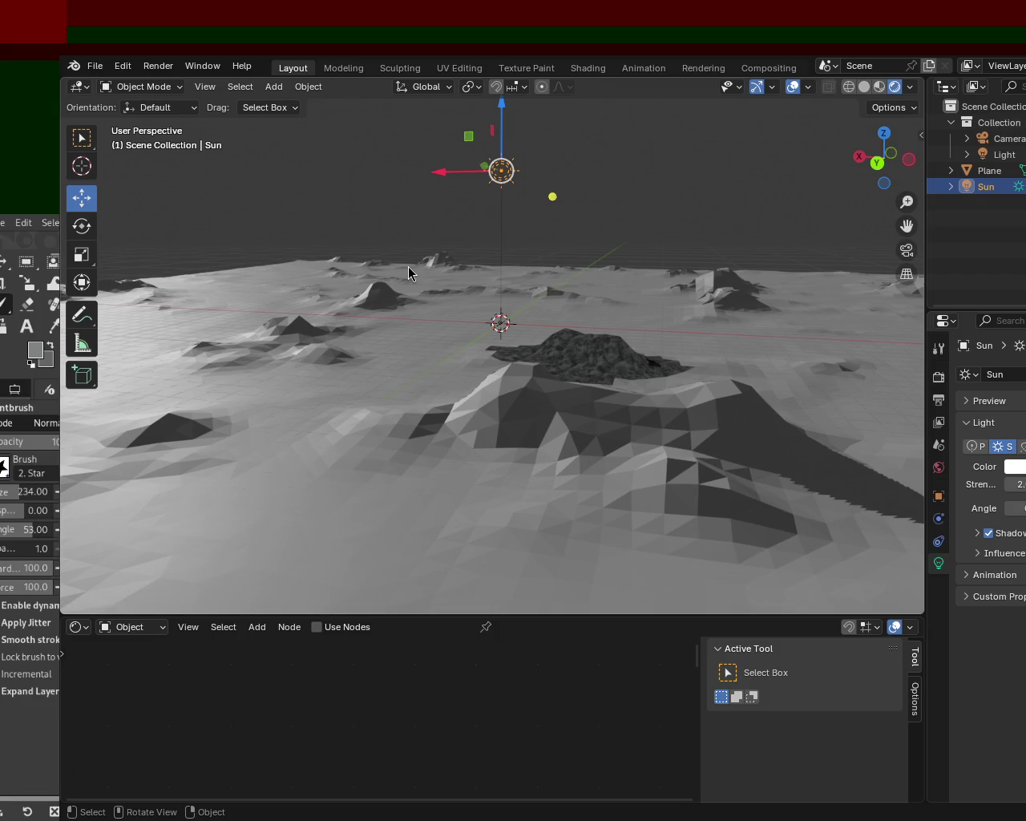
{"action": "mouse_move", "coordinate": [521, 578]}
{"action": "middle_mouse_down"}
{"action": "mouse_move", "coordinate": [528, 444]}
{"action": "mouse_move", "coordinate": [249, 465]}
{"action": "mouse_move", "coordinate": [348, 492]}
{"action": "mouse_move", "coordinate": [552, 479]}
{"action": "mouse_move", "coordinate": [418, 314]}
{"action": "mouse_move", "coordinate": [394, 326]}
{"action": "mouse_move", "coordinate": [428, 350]}
{"action": "mouse_move", "coordinate": [471, 336]}
{"action": "mouse_move", "coordinate": [600, 335]}
{"action": "mouse_move", "coordinate": [568, 343]}
{"action": "mouse_move", "coordinate": [546, 298]}
{"action": "middle_mouse_up"}
{"action": "mouse_move", "coordinate": [534, 217]}
{"action": "middle_mouse_down"}
{"action": "mouse_move", "coordinate": [583, 300]}
{"action": "mouse_move", "coordinate": [561, 343]}
{"action": "mouse_move", "coordinate": [676, 284]}
{"action": "mouse_move", "coordinate": [493, 263]}
{"action": "mouse_move", "coordinate": [524, 322]}
{"action": "mouse_move", "coordinate": [594, 237]}
{"action": "middle_mouse_up"}
{"action": "mouse_move", "coordinate": [578, 151]}
{"action": "middle_mouse_down", "text": "shift"}
{"action": "mouse_move", "coordinate": [487, 308]}
{"action": "mouse_move", "coordinate": [579, 301]}
{"action": "mouse_move", "coordinate": [587, 291]}
{"action": "mouse_move", "coordinate": [528, 285]}
{"action": "mouse_move", "coordinate": [416, 313]}
{"action": "mouse_move", "coordinate": [520, 313]}
{"action": "mouse_move", "coordinate": [309, 239]}
{"action": "middle_mouse_up", "text": "shift"}
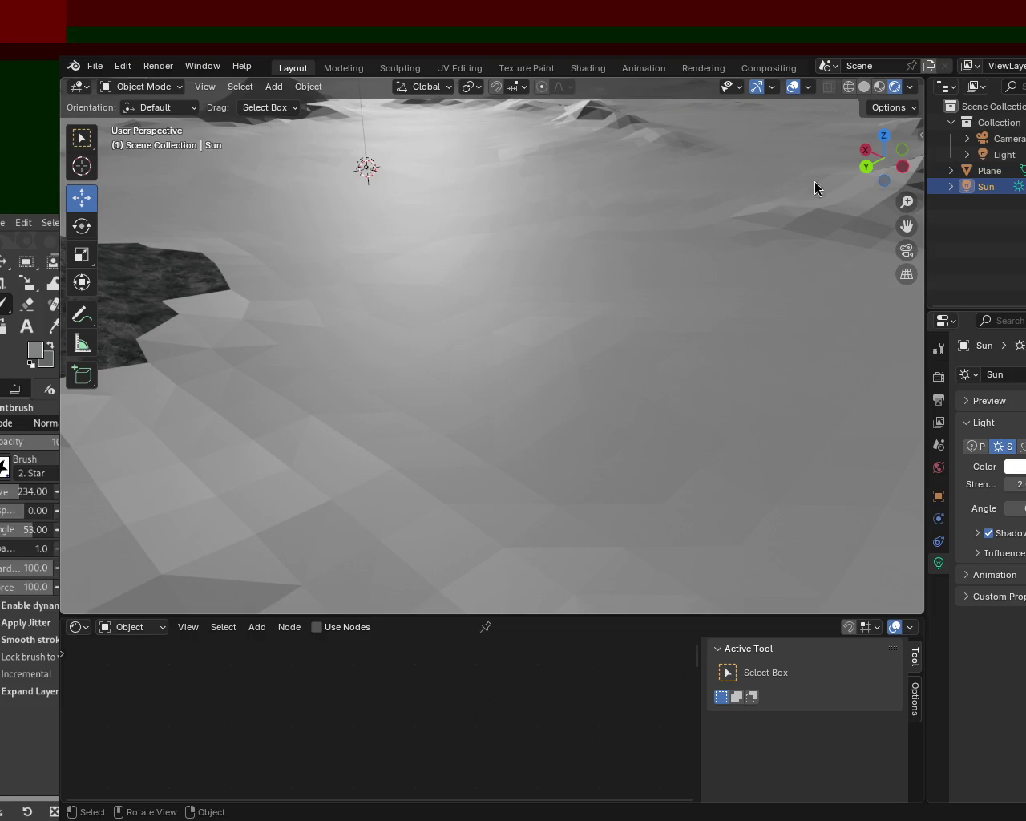
{"action": "mouse_move", "coordinate": [716, 208]}
{"action": "middle_mouse_down"}
{"action": "mouse_move", "coordinate": [596, 212]}
{"action": "mouse_move", "coordinate": [517, 253]}
{"action": "middle_mouse_up"}
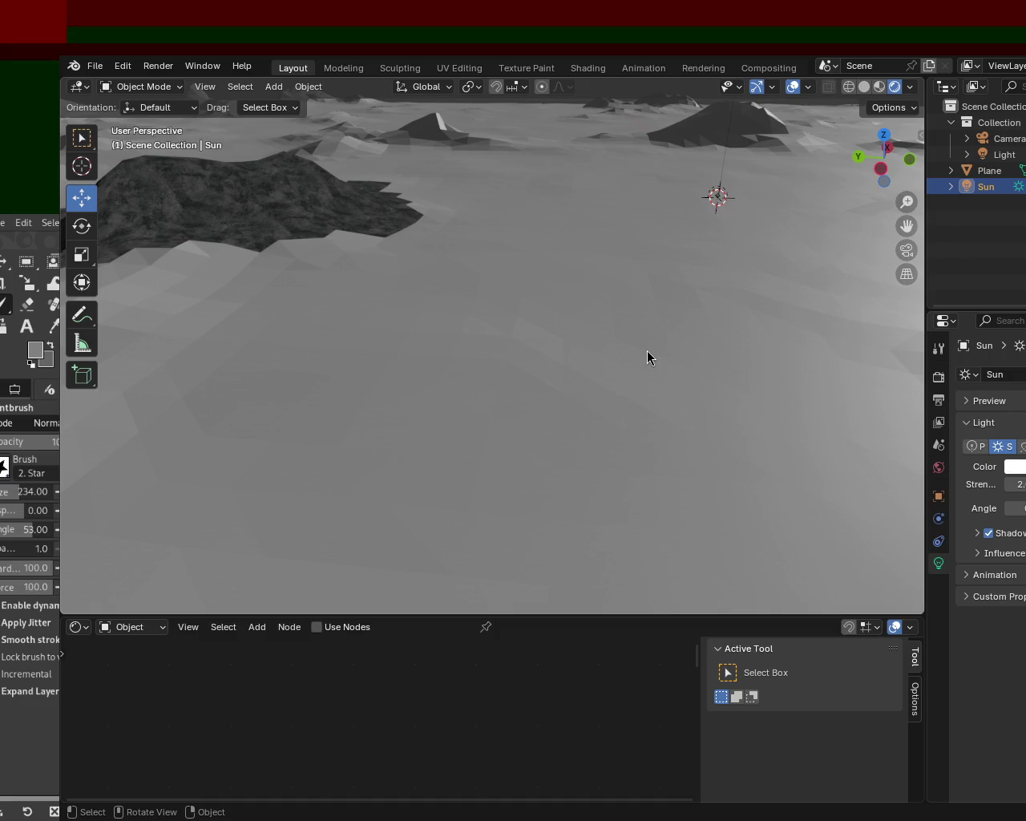
{"action": "mouse_move", "coordinate": [609, 332]}
{"action": "middle_mouse_down"}
{"action": "mouse_move", "coordinate": [378, 443]}
{"action": "mouse_move", "coordinate": [347, 418]}
{"action": "mouse_move", "coordinate": [496, 331]}
{"action": "mouse_move", "coordinate": [434, 313]}
{"action": "mouse_move", "coordinate": [921, 324]}
{"action": "mouse_move", "coordinate": [168, 325]}
{"action": "mouse_move", "coordinate": [196, 336]}
{"action": "mouse_move", "coordinate": [200, 327]}
{"action": "mouse_move", "coordinate": [172, 321]}
{"action": "mouse_move", "coordinate": [101, 310]}
{"action": "mouse_move", "coordinate": [95, 321]}
{"action": "mouse_move", "coordinate": [882, 325]}
{"action": "mouse_move", "coordinate": [409, 345]}
{"action": "mouse_move", "coordinate": [365, 317]}
{"action": "mouse_move", "coordinate": [440, 345]}
{"action": "mouse_move", "coordinate": [661, 255]}
{"action": "mouse_move", "coordinate": [671, 278]}
{"action": "mouse_move", "coordinate": [407, 334]}
{"action": "mouse_move", "coordinate": [483, 326]}
{"action": "middle_mouse_up"}
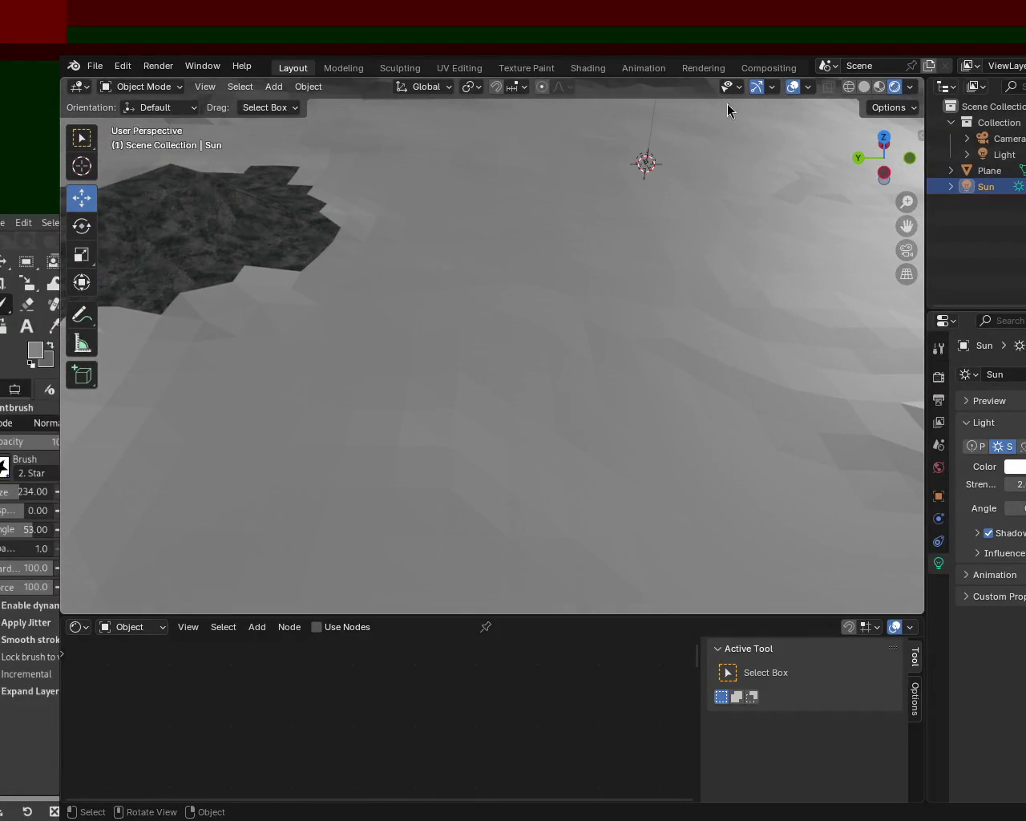
Step: Put the Plane terrain in Edit Mode and select an irregular cluster of about 17 ground faces
{"action": "left_click", "coordinate": [990, 170]}
{"action": "key", "text": "Tab"}
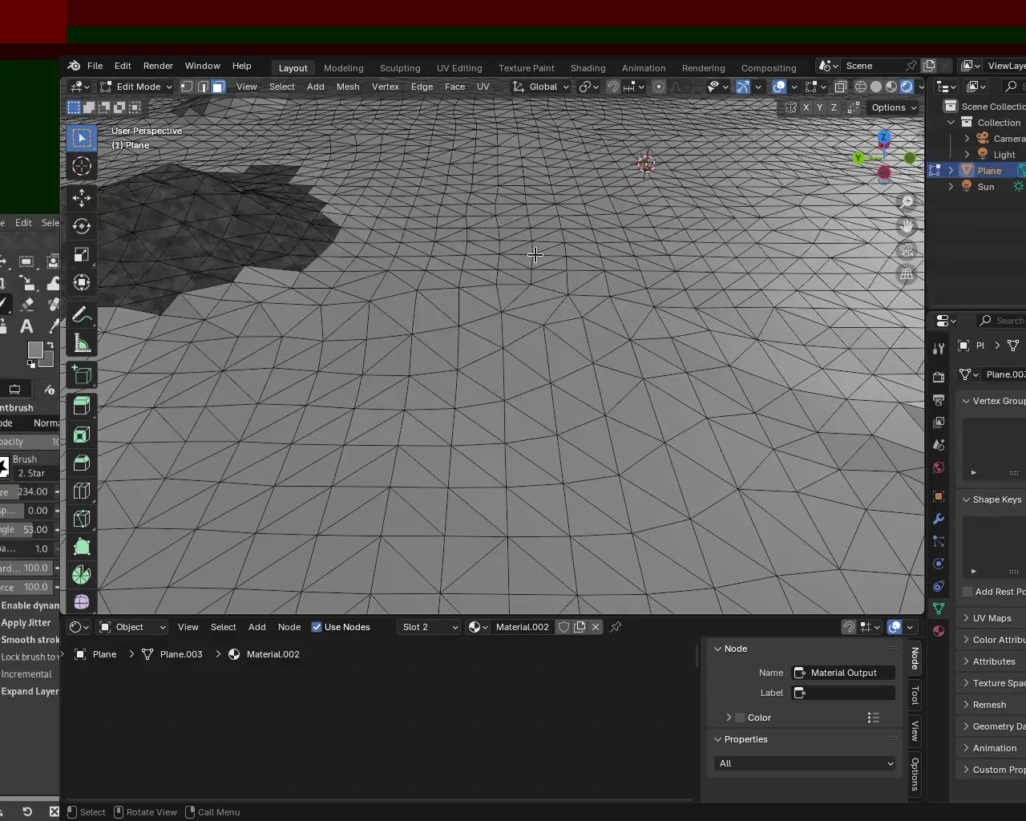
{"action": "left_click", "coordinate": [561, 353], "text": "shift"}
{"action": "left_click", "coordinate": [577, 339], "text": "shift"}
{"action": "left_click", "coordinate": [603, 342], "text": "shift"}
{"action": "left_click", "coordinate": [622, 360], "text": "shift"}
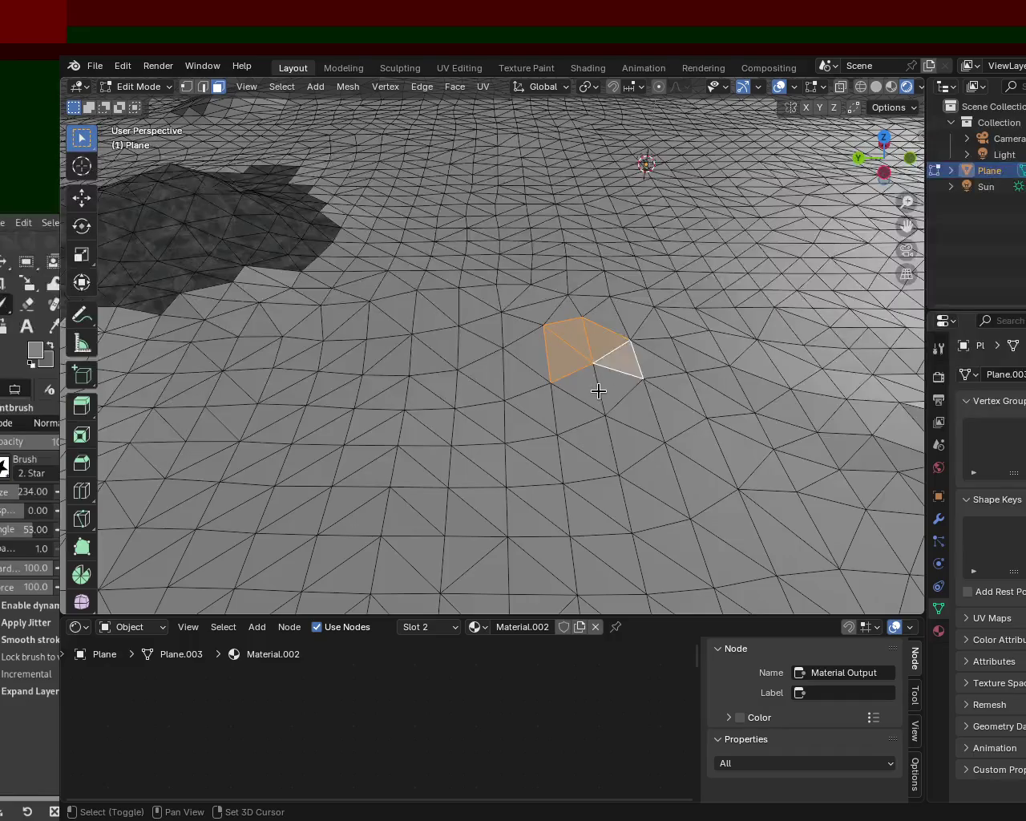
{"action": "left_click", "coordinate": [600, 390], "text": "shift"}
{"action": "left_click", "coordinate": [633, 405], "text": "shift"}
{"action": "left_click", "coordinate": [657, 413], "text": "shift"}
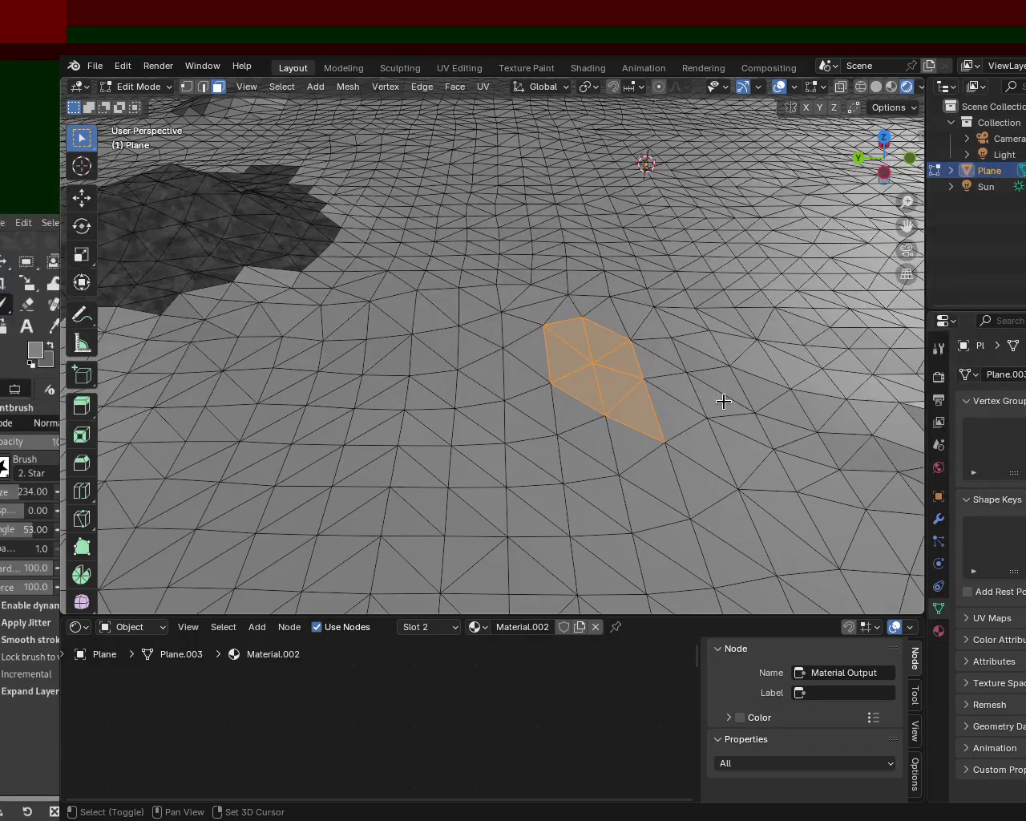
{"action": "left_click", "coordinate": [723, 401], "text": "shift"}
{"action": "left_click", "coordinate": [682, 394], "text": "shift"}
{"action": "left_click", "coordinate": [632, 335], "text": "shift"}
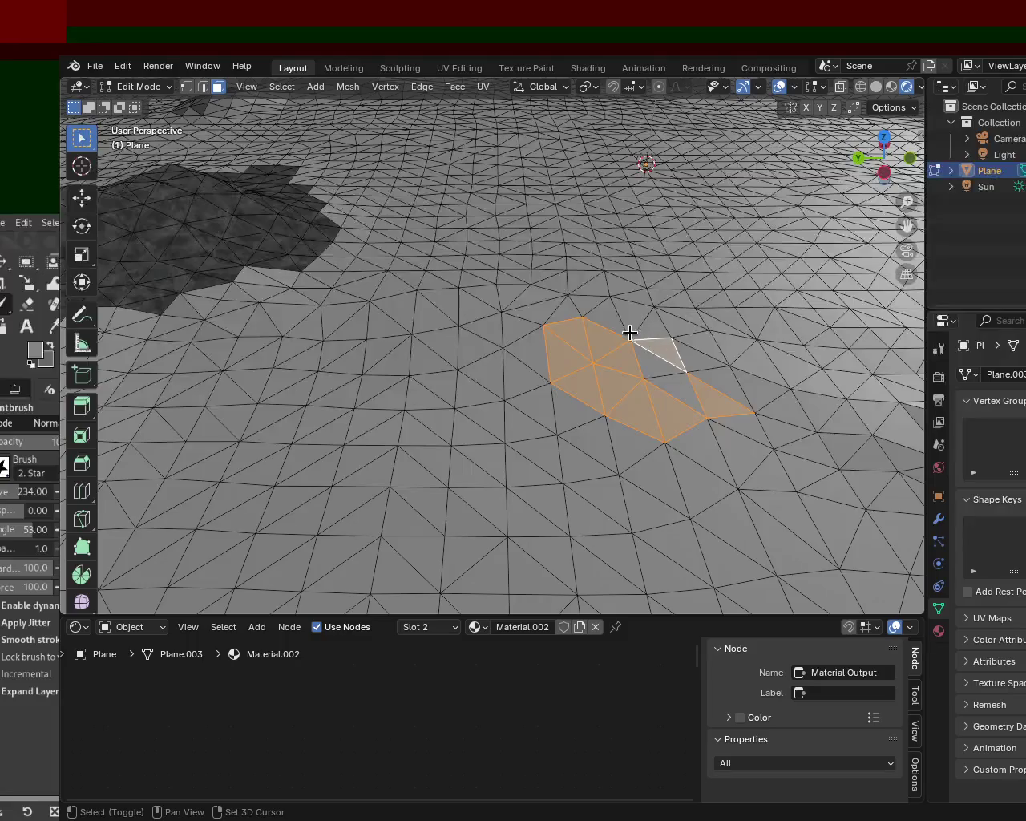
{"action": "left_click", "coordinate": [650, 325], "text": "shift"}
{"action": "left_click", "coordinate": [608, 319], "text": "shift"}
{"action": "left_click", "coordinate": [651, 326], "text": "shift"}
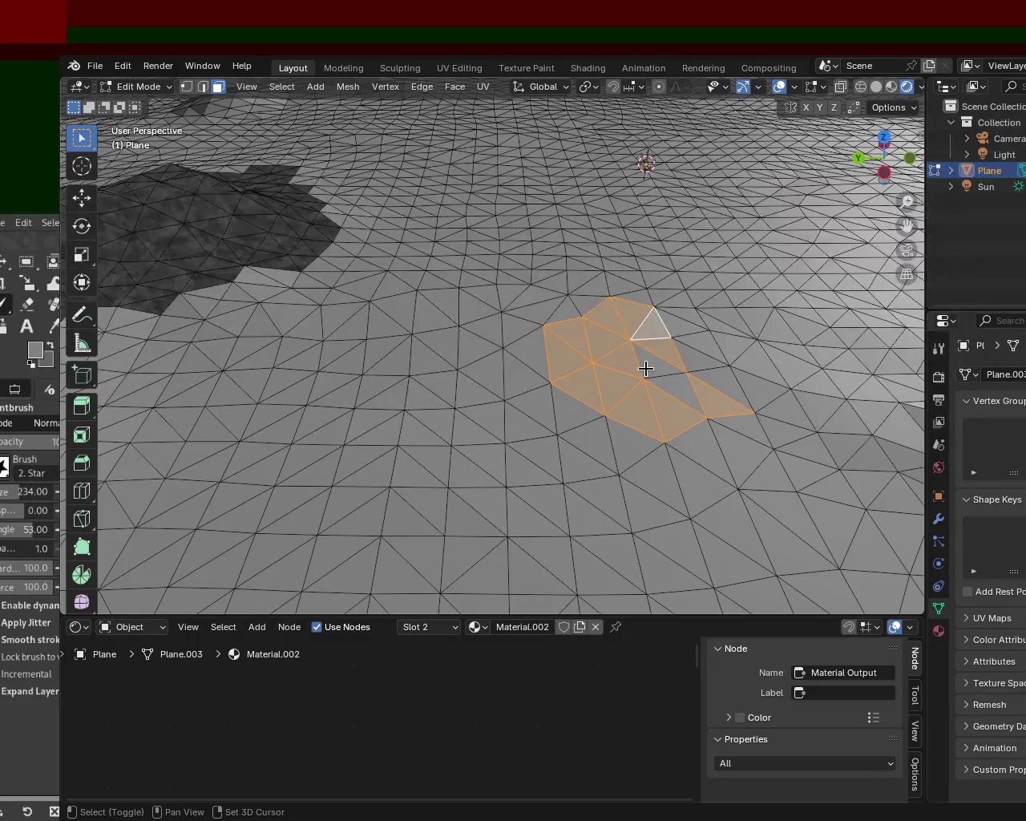
{"action": "left_click", "coordinate": [666, 377], "text": "shift"}
{"action": "left_click", "coordinate": [726, 389], "text": "shift"}
{"action": "left_click", "coordinate": [699, 352], "text": "shift"}
{"action": "left_click", "coordinate": [679, 321], "text": "shift"}
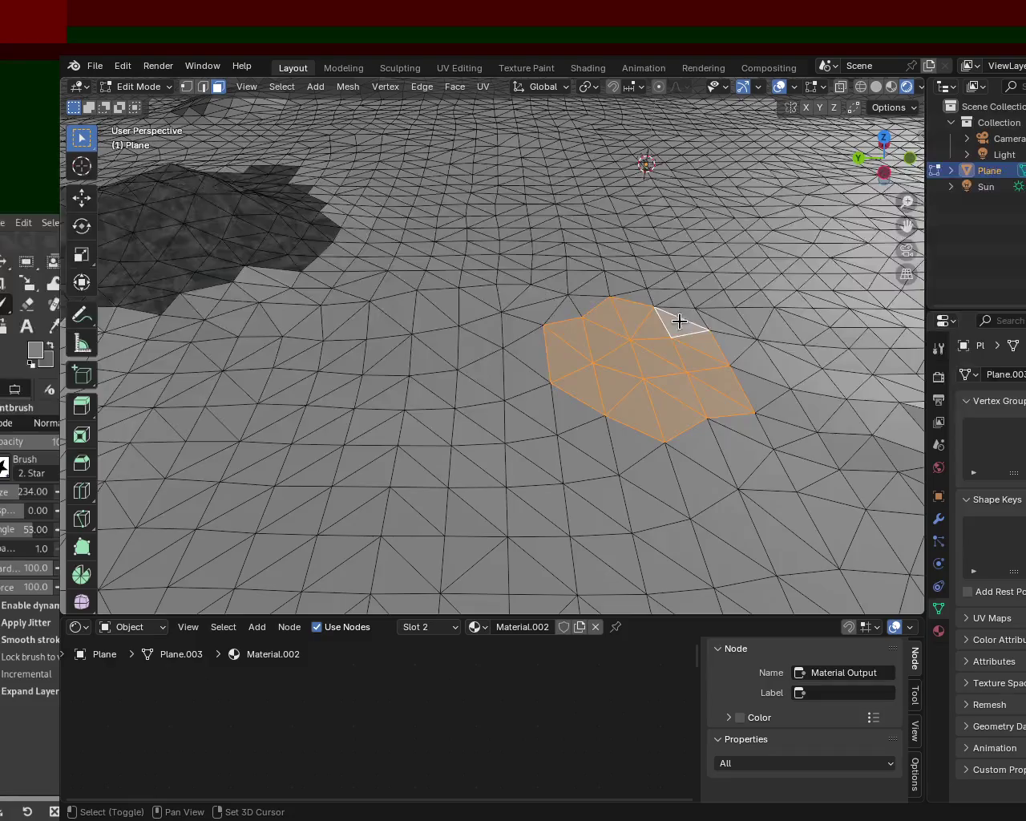
Step: Extrude the selected faces straight up into a tall block and view its long shadow
{"action": "key", "text": "e"}
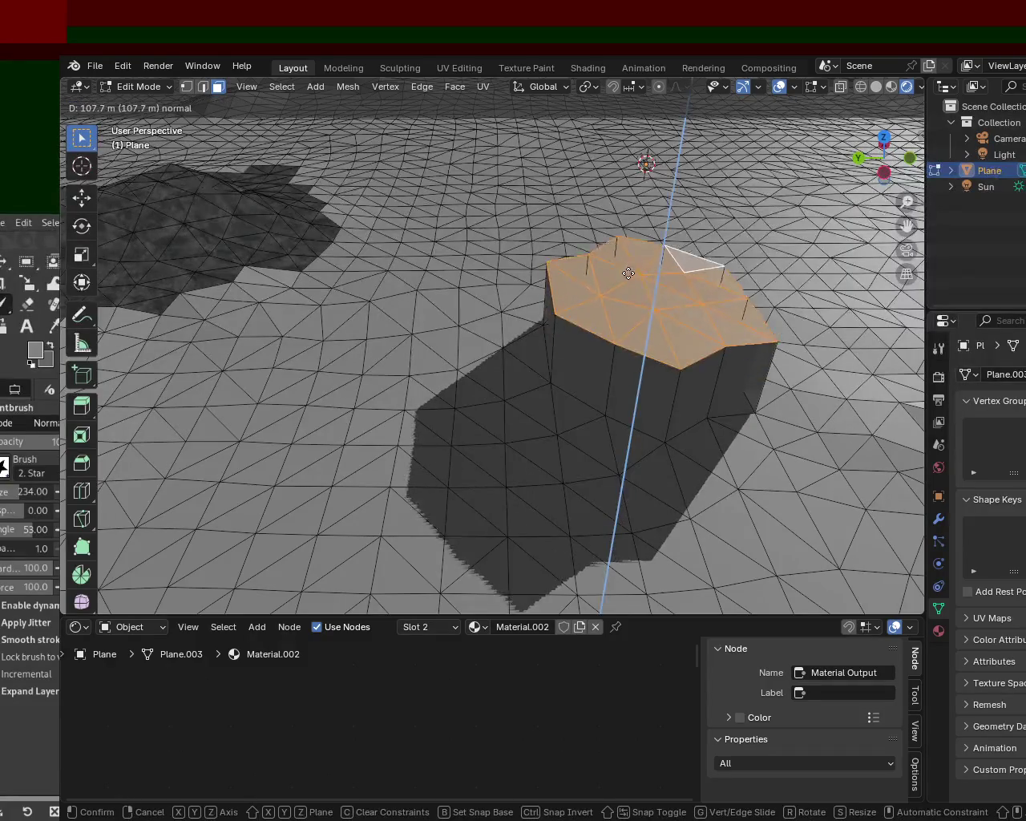
{"action": "left_click", "coordinate": [638, 165]}
{"action": "mouse_move", "coordinate": [638, 165]}
{"action": "middle_mouse_down"}
{"action": "mouse_move", "coordinate": [582, 336]}
{"action": "mouse_move", "coordinate": [92, 333]}
{"action": "mouse_move", "coordinate": [449, 376]}
{"action": "mouse_move", "coordinate": [518, 330]}
{"action": "mouse_move", "coordinate": [628, 360]}
{"action": "mouse_move", "coordinate": [740, 362]}
{"action": "mouse_move", "coordinate": [636, 347]}
{"action": "mouse_move", "coordinate": [742, 382]}
{"action": "mouse_move", "coordinate": [653, 286]}
{"action": "mouse_move", "coordinate": [634, 394]}
{"action": "mouse_move", "coordinate": [590, 312]}
{"action": "mouse_move", "coordinate": [552, 332]}
{"action": "middle_mouse_up"}
{"action": "middle_click_drag", "start_coordinate": [525, 377], "coordinate": [458, 360]}
{"action": "left_click", "coordinate": [348, 341]}
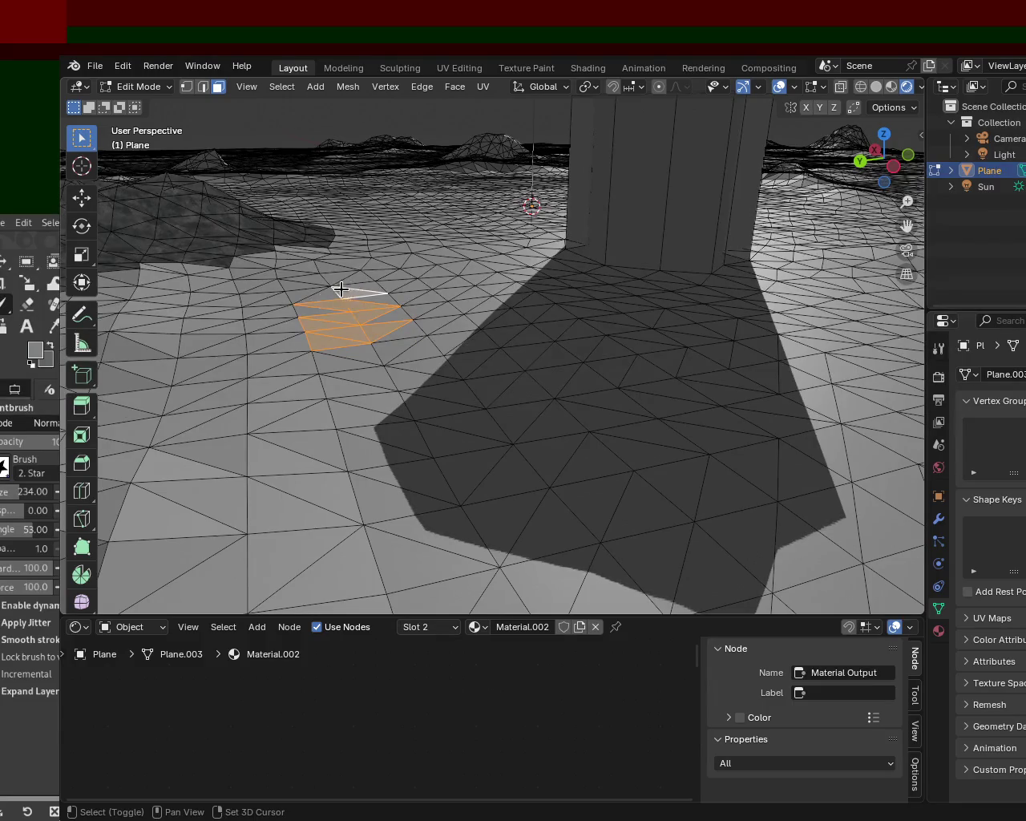
Step: Cancel the first extrusion of the selected faces and extrude them upward again
{"action": "mouse_move", "coordinate": [348, 308]}
{"action": "middle_mouse_down"}
{"action": "mouse_move", "coordinate": [394, 304]}
{"action": "mouse_move", "coordinate": [348, 300]}
{"action": "mouse_move", "coordinate": [367, 316]}
{"action": "mouse_move", "coordinate": [411, 321]}
{"action": "middle_mouse_up"}
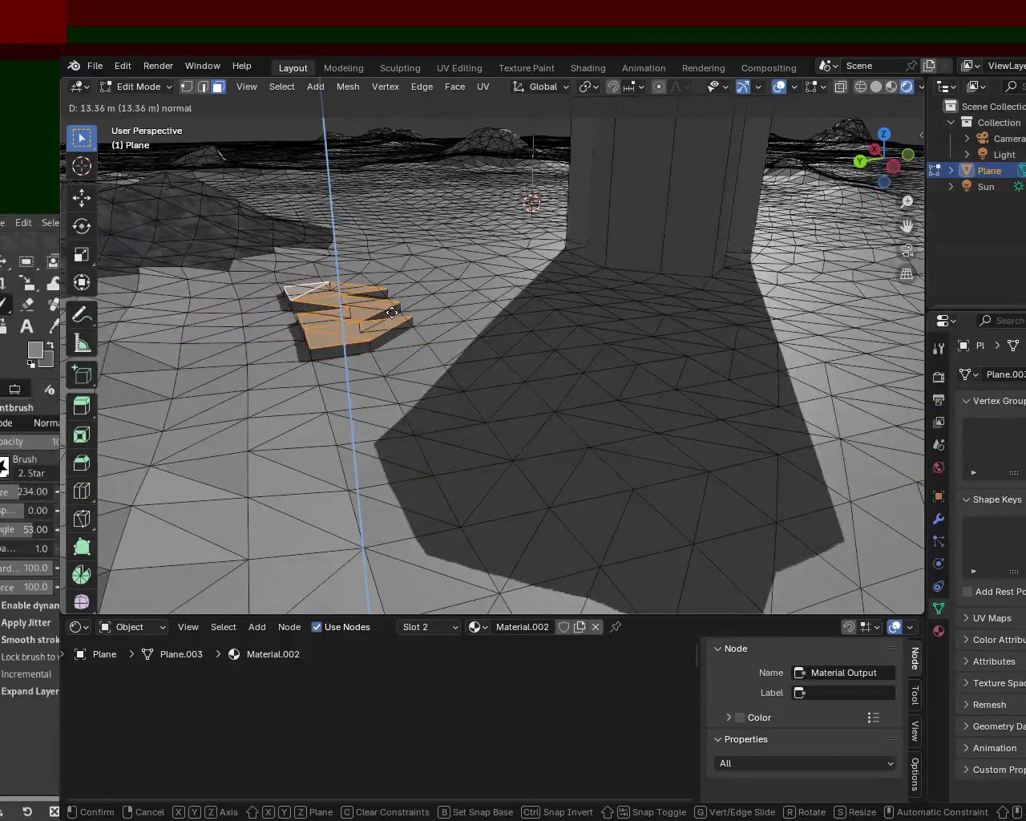
{"action": "right_click", "coordinate": [392, 313]}
{"action": "key", "text": "e"}
{"action": "left_click", "coordinate": [336, 145]}
{"action": "mouse_move", "coordinate": [336, 146]}
{"action": "middle_mouse_down"}
{"action": "mouse_move", "coordinate": [577, 281]}
{"action": "mouse_move", "coordinate": [425, 314]}
{"action": "mouse_move", "coordinate": [726, 319]}
{"action": "mouse_move", "coordinate": [698, 305]}
{"action": "mouse_move", "coordinate": [591, 316]}
{"action": "mouse_move", "coordinate": [720, 328]}
{"action": "mouse_move", "coordinate": [606, 302]}
{"action": "mouse_move", "coordinate": [551, 365]}
{"action": "mouse_move", "coordinate": [436, 336]}
{"action": "mouse_move", "coordinate": [494, 293]}
{"action": "mouse_move", "coordinate": [550, 293]}
{"action": "middle_mouse_up"}
Step: Try extruding a face on the dark hill into a column, then undo back to flat faces
{"action": "left_click", "coordinate": [563, 313]}
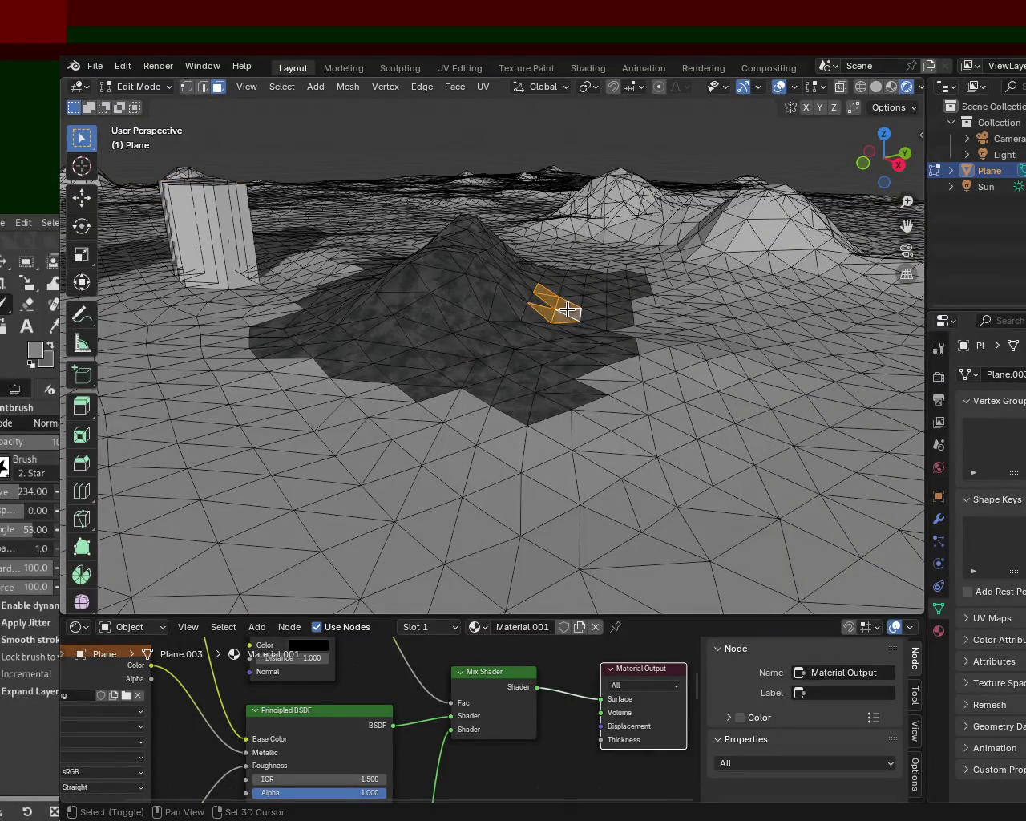
{"action": "key", "text": "e"}
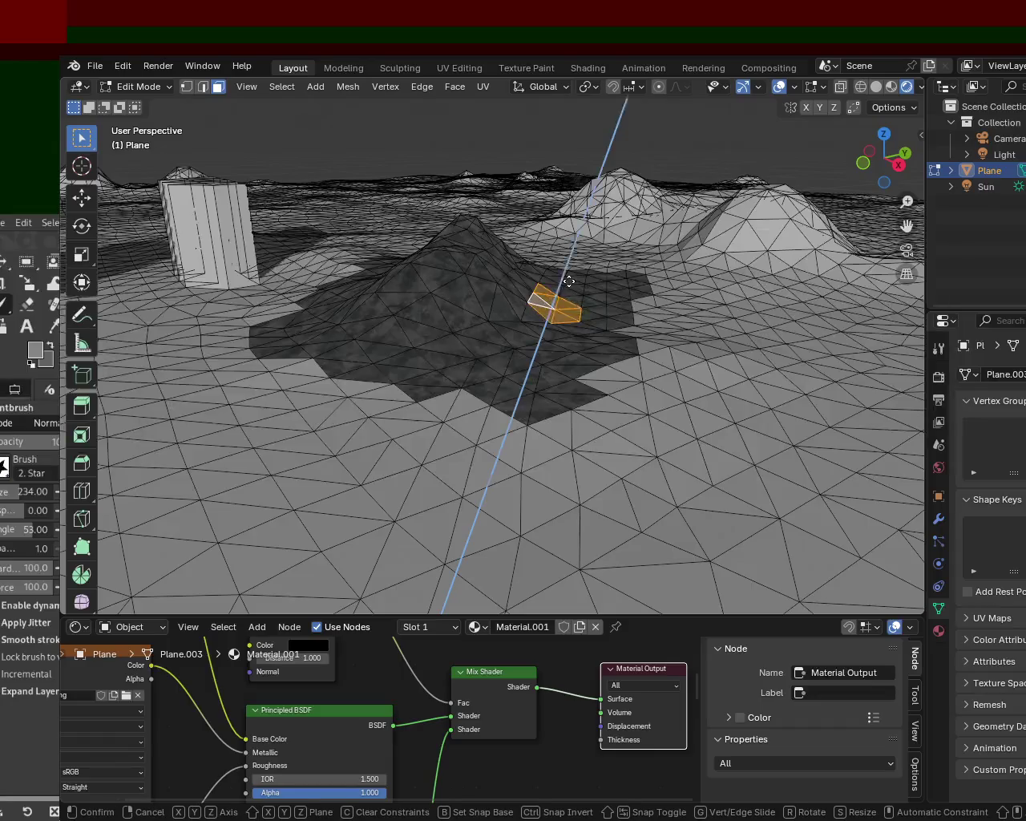
{"action": "left_click", "coordinate": [564, 241]}
{"action": "key", "text": "ctrl+z"}
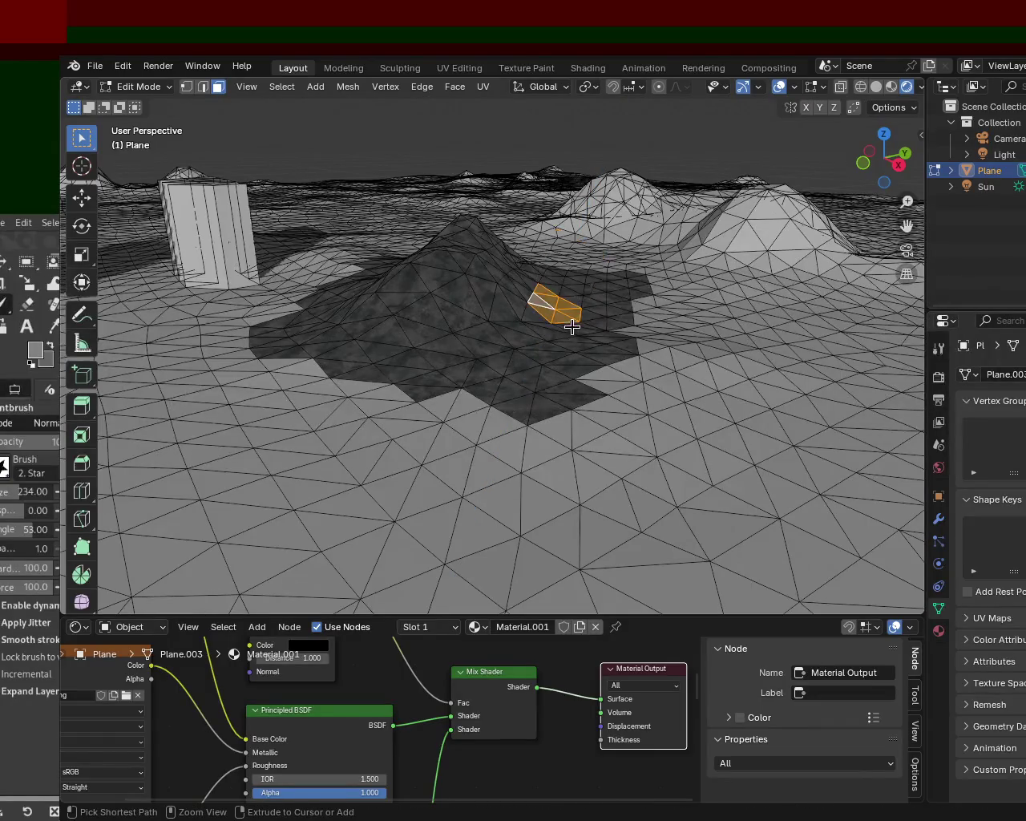
{"action": "key", "text": "e"}
{"action": "left_click", "coordinate": [592, 249]}
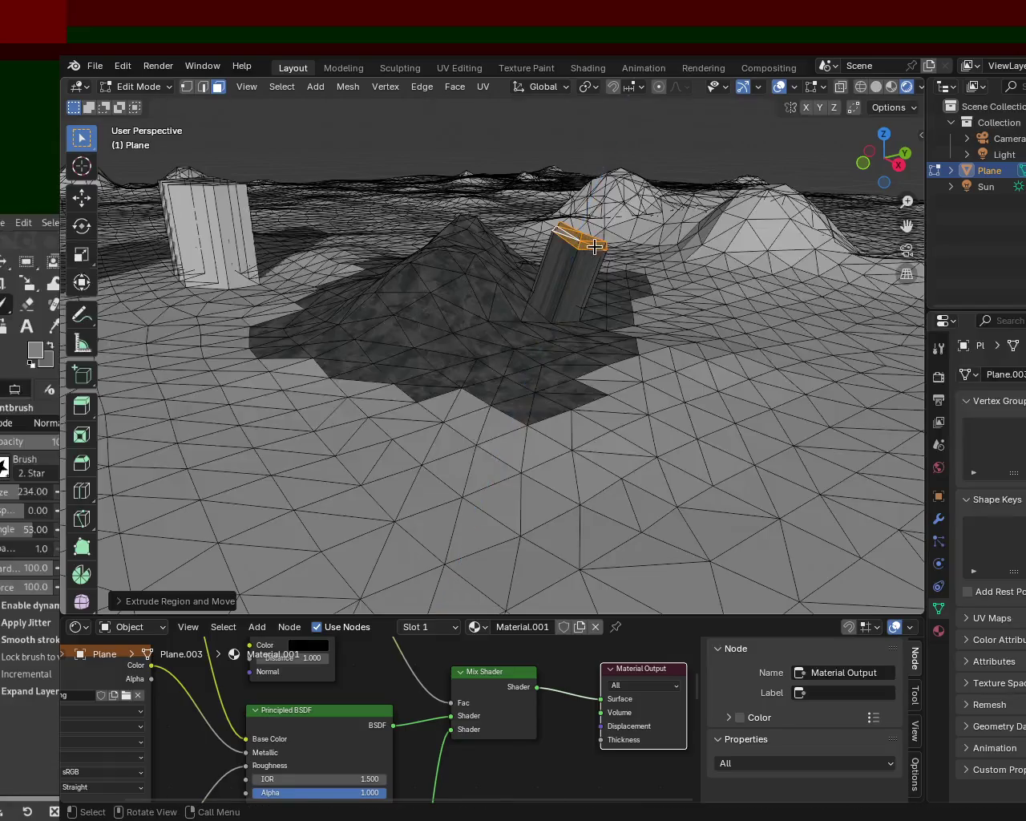
{"action": "key", "text": "ctrl+z"}
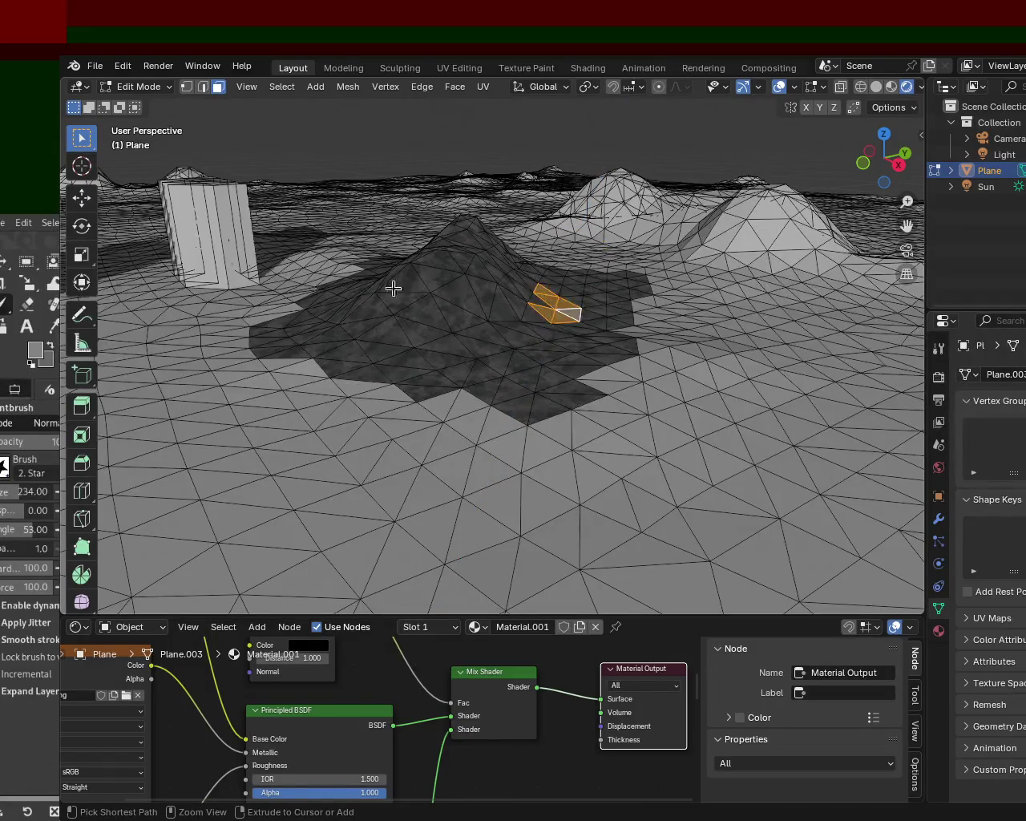
{"action": "mouse_move", "coordinate": [449, 297]}
{"action": "middle_mouse_down"}
{"action": "mouse_move", "coordinate": [300, 291]}
{"action": "mouse_move", "coordinate": [612, 252]}
{"action": "mouse_move", "coordinate": [633, 211]}
{"action": "mouse_move", "coordinate": [589, 311]}
{"action": "mouse_move", "coordinate": [534, 344]}
{"action": "mouse_move", "coordinate": [519, 334]}
{"action": "middle_mouse_up"}
{"action": "key", "text": "ctrl+z"}
{"action": "key", "text": "ctrl+z"}
{"action": "key", "text": "ctrl+z"}
{"action": "mouse_move", "coordinate": [515, 334]}
{"action": "middle_mouse_down"}
{"action": "mouse_move", "coordinate": [465, 343]}
{"action": "mouse_move", "coordinate": [534, 332]}
{"action": "mouse_move", "coordinate": [378, 337]}
{"action": "middle_mouse_up"}
Step: Add a face to the patch and extrude it along global Z into a column about 256 m tall
{"action": "left_click", "coordinate": [369, 324], "text": "shift"}
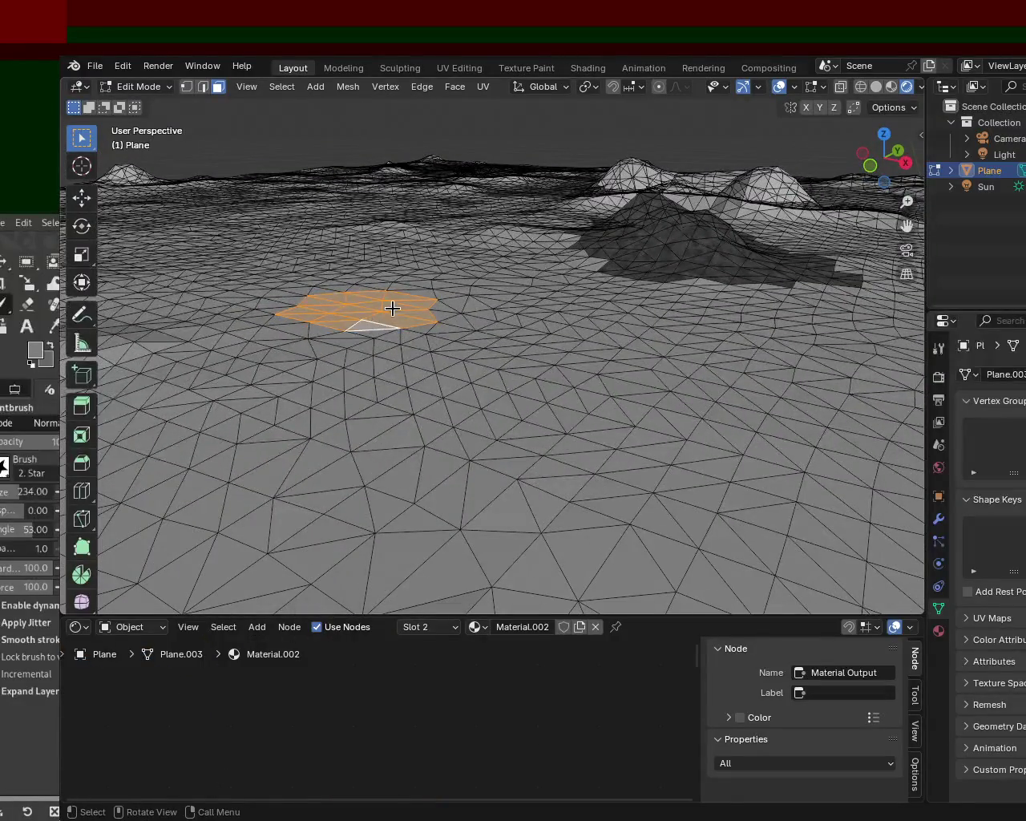
{"action": "key", "text": "e"}
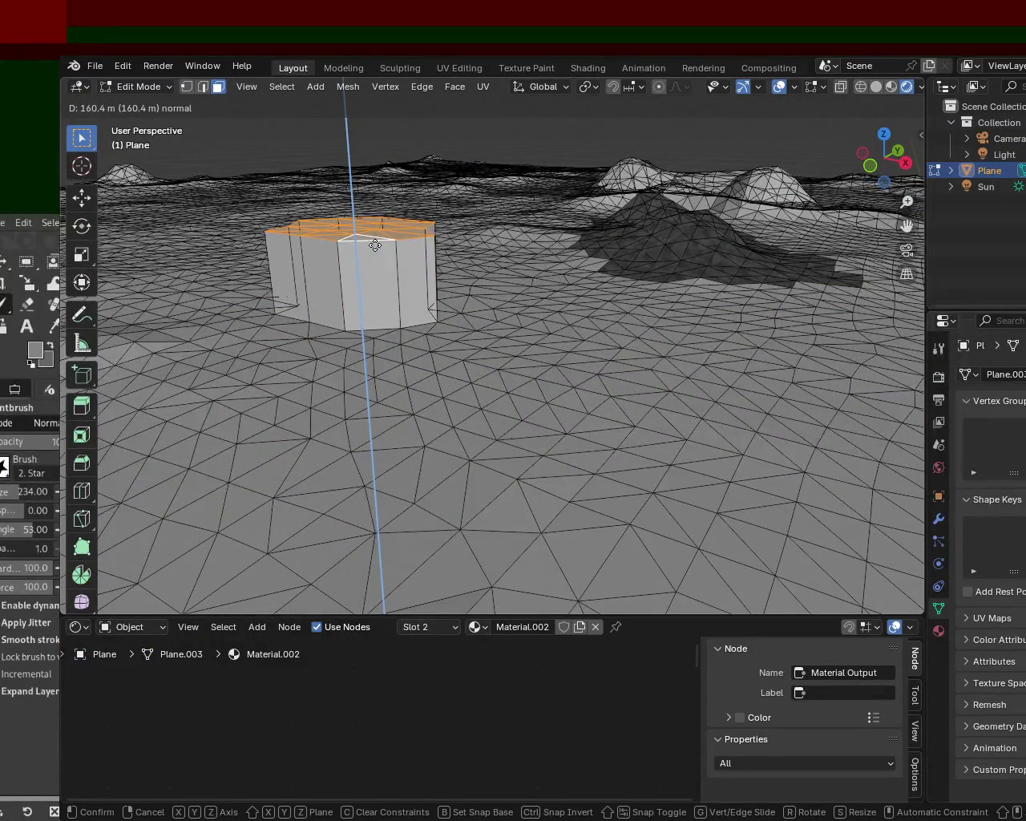
{"action": "left_click", "coordinate": [375, 245]}
{"action": "key", "text": "ctrl+z"}
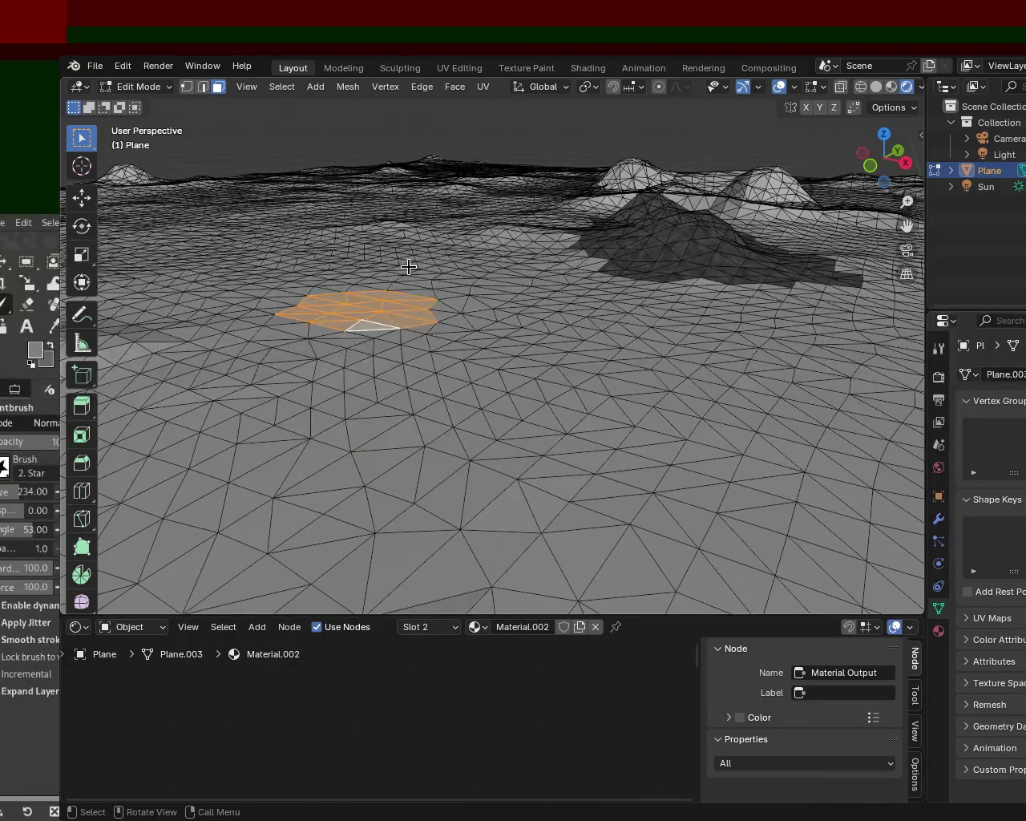
{"action": "key", "text": "e"}
{"action": "key", "text": "x"}
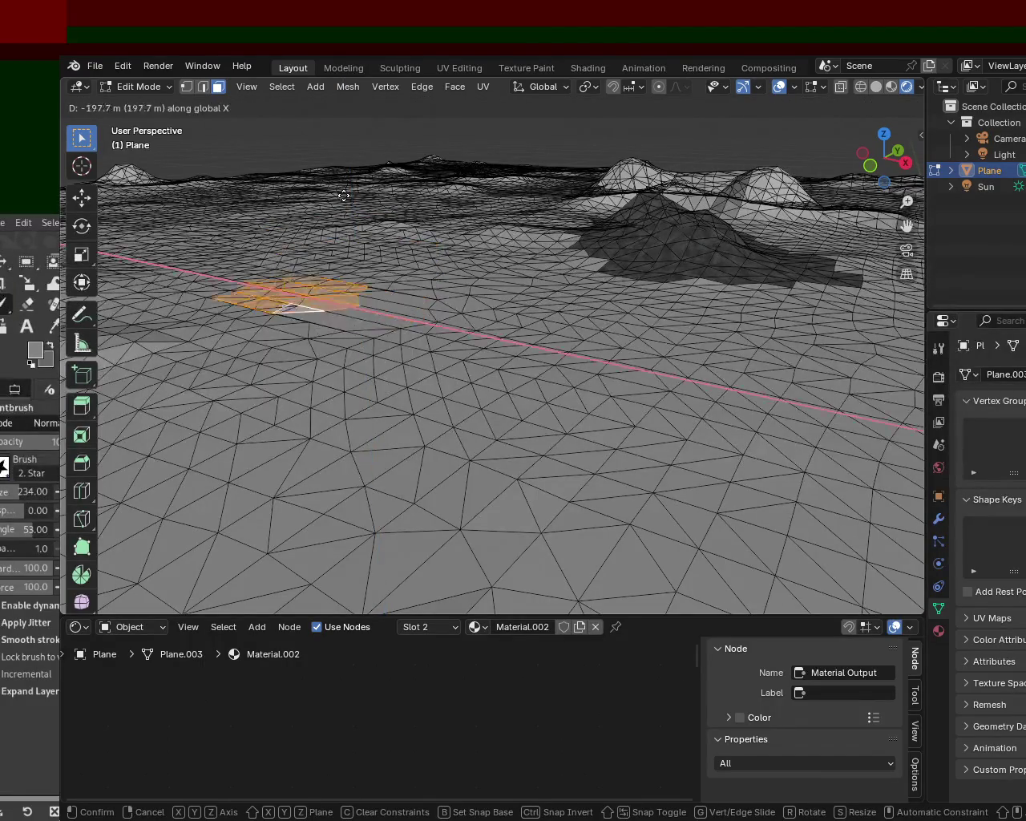
{"action": "key", "text": "z"}
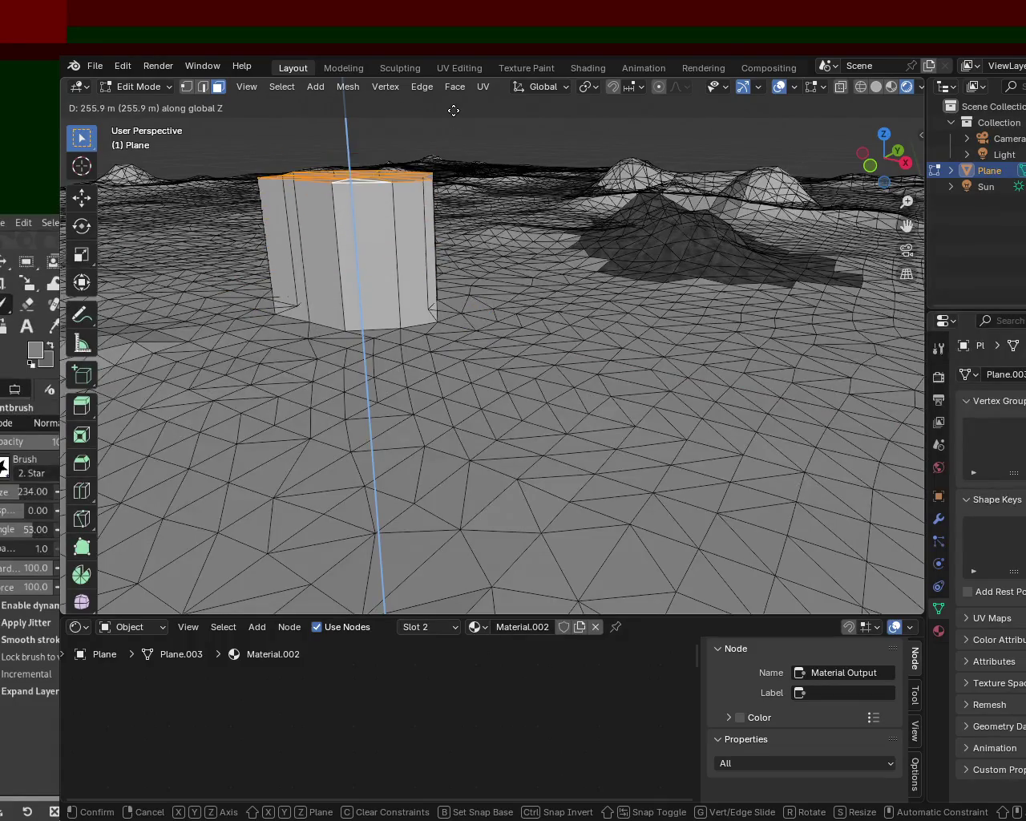
{"action": "left_click", "coordinate": [451, 109]}
Step: Orbit around the new column and select a ground face beside it
{"action": "middle_click_drag", "start_coordinate": [502, 258], "coordinate": [450, 260]}
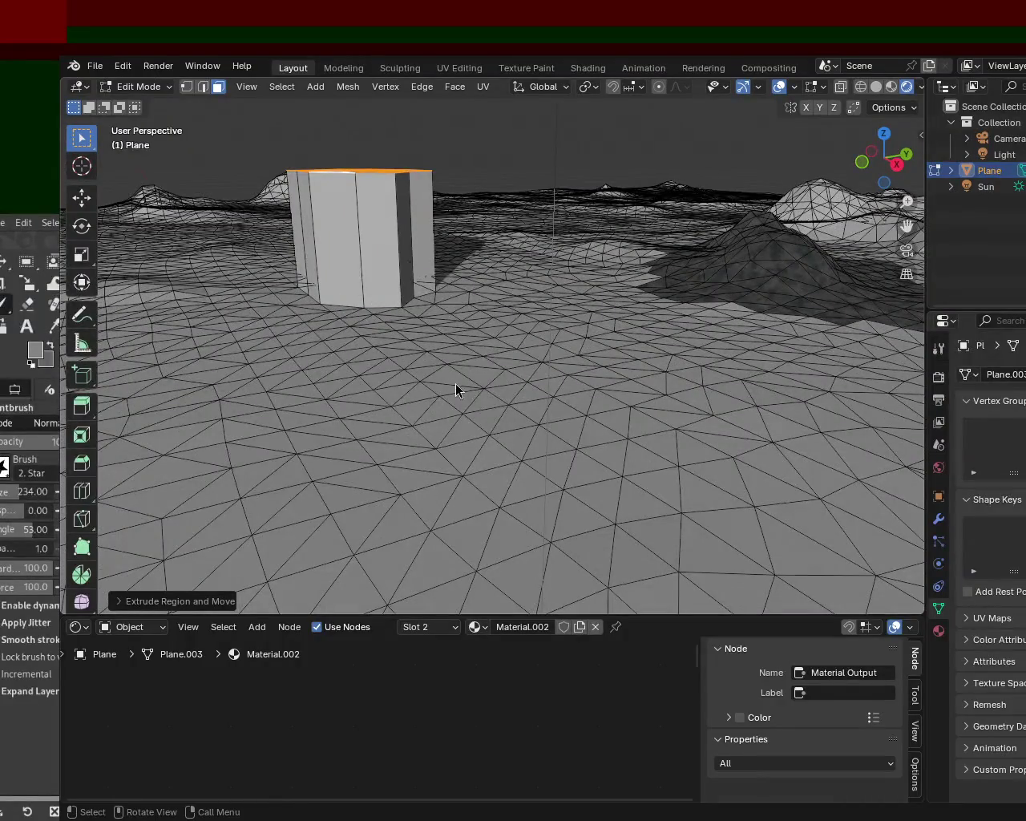
{"action": "mouse_move", "coordinate": [397, 497]}
{"action": "middle_mouse_down"}
{"action": "mouse_move", "coordinate": [528, 300]}
{"action": "mouse_move", "coordinate": [527, 286]}
{"action": "mouse_move", "coordinate": [738, 303]}
{"action": "mouse_move", "coordinate": [500, 284]}
{"action": "mouse_move", "coordinate": [521, 360]}
{"action": "mouse_move", "coordinate": [397, 177]}
{"action": "middle_mouse_up"}
{"action": "scroll", "coordinate": [397, 177], "scroll_direction": "up", "scroll_amount": 5}
{"action": "scroll", "coordinate": [561, 403], "scroll_direction": "up", "scroll_amount": 3}
{"action": "mouse_move", "coordinate": [561, 403]}
{"action": "middle_mouse_down"}
{"action": "mouse_move", "coordinate": [554, 339]}
{"action": "mouse_move", "coordinate": [634, 339]}
{"action": "mouse_move", "coordinate": [513, 343]}
{"action": "mouse_move", "coordinate": [345, 316]}
{"action": "mouse_move", "coordinate": [425, 343]}
{"action": "mouse_move", "coordinate": [541, 329]}
{"action": "middle_mouse_up"}
{"action": "left_click", "coordinate": [542, 329]}
Step: Select a strip of ground faces and extrude them upward into a long wall
{"action": "left_click", "coordinate": [636, 301], "text": "shift"}
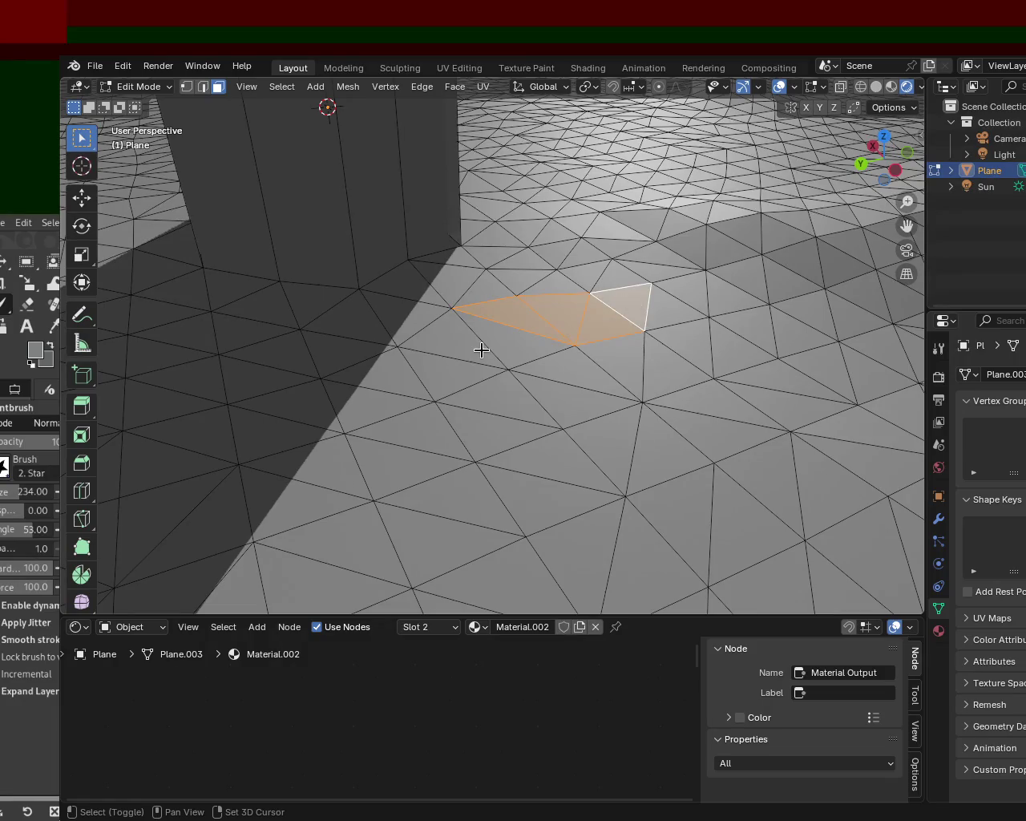
{"action": "left_click", "coordinate": [298, 410], "text": "shift"}
{"action": "left_click", "coordinate": [257, 429], "text": "shift"}
{"action": "left_click", "coordinate": [172, 445], "text": "shift"}
{"action": "left_click", "coordinate": [144, 461], "text": "shift"}
{"action": "mouse_move", "coordinate": [144, 461]}
{"action": "middle_mouse_down", "text": "shift"}
{"action": "mouse_move", "coordinate": [302, 416]}
{"action": "mouse_move", "coordinate": [481, 277]}
{"action": "middle_mouse_up", "text": "shift"}
{"action": "key", "text": "e"}
{"action": "left_click", "coordinate": [506, 172]}
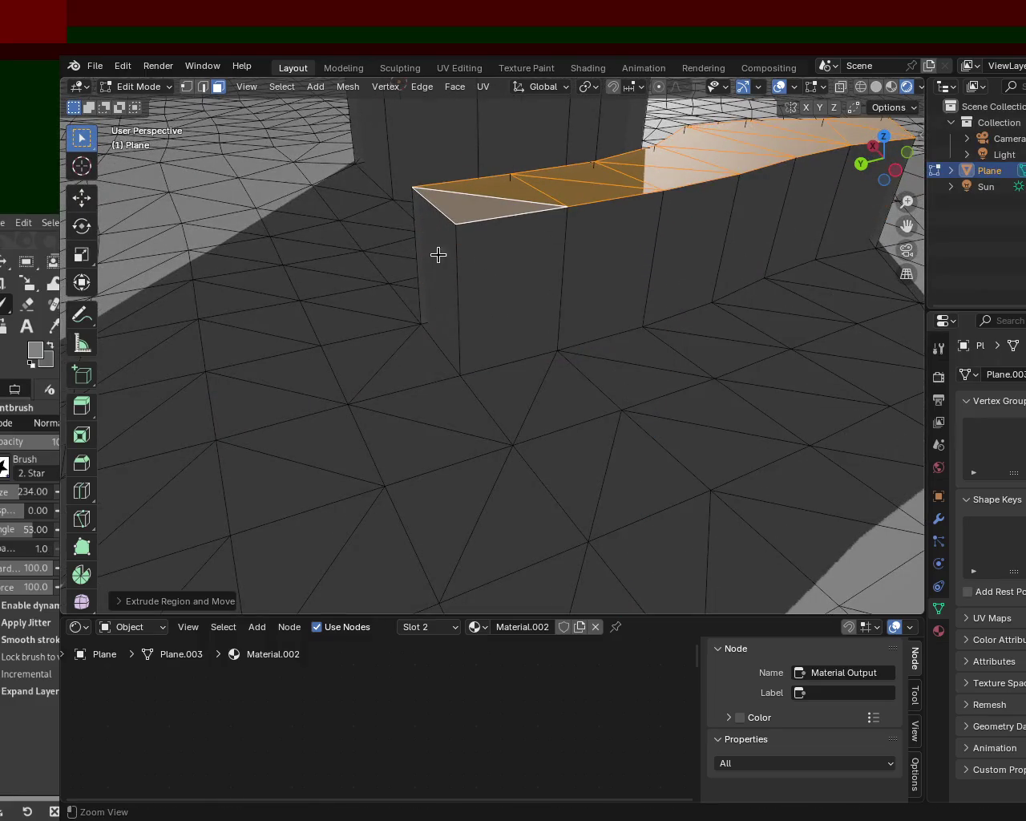
Step: Back away from the terrain and select a new patch of five ground faces on open ground
{"action": "mouse_move", "coordinate": [476, 214]}
{"action": "middle_mouse_down"}
{"action": "mouse_move", "coordinate": [577, 211]}
{"action": "mouse_move", "coordinate": [584, 232]}
{"action": "mouse_move", "coordinate": [680, 277]}
{"action": "middle_mouse_up"}
{"action": "scroll", "coordinate": [577, 211], "scroll_direction": "down", "scroll_amount": 5}
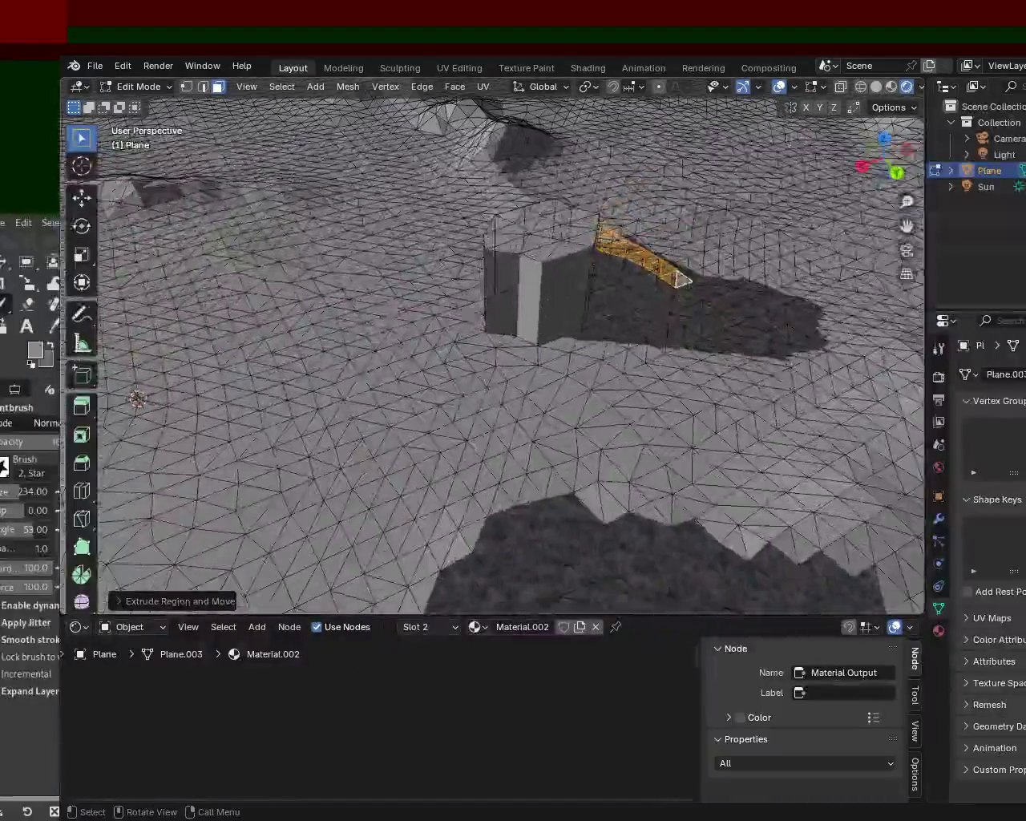
{"action": "left_click", "coordinate": [385, 293]}
{"action": "left_click", "coordinate": [349, 317], "text": "shift"}
{"action": "left_click", "coordinate": [359, 351], "text": "shift"}
{"action": "left_click", "coordinate": [340, 413], "text": "shift"}
{"action": "left_click", "coordinate": [389, 389], "text": "shift"}
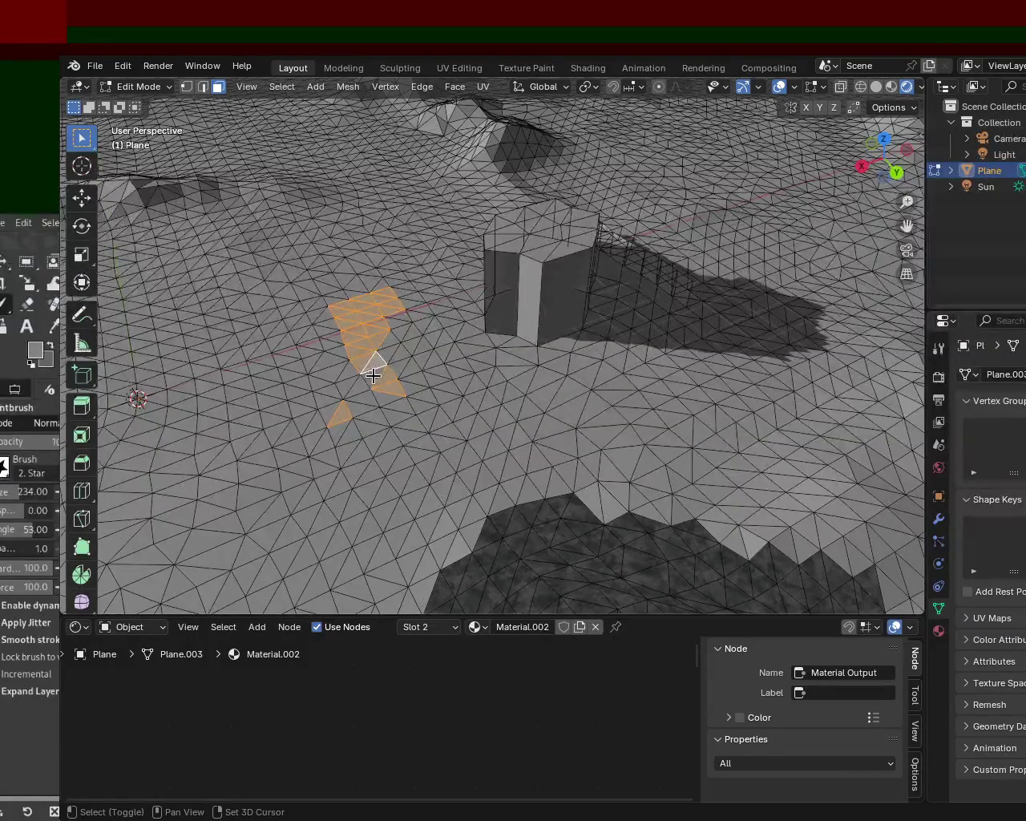
{"action": "middle_click_drag", "start_coordinate": [330, 425], "coordinate": [323, 382]}
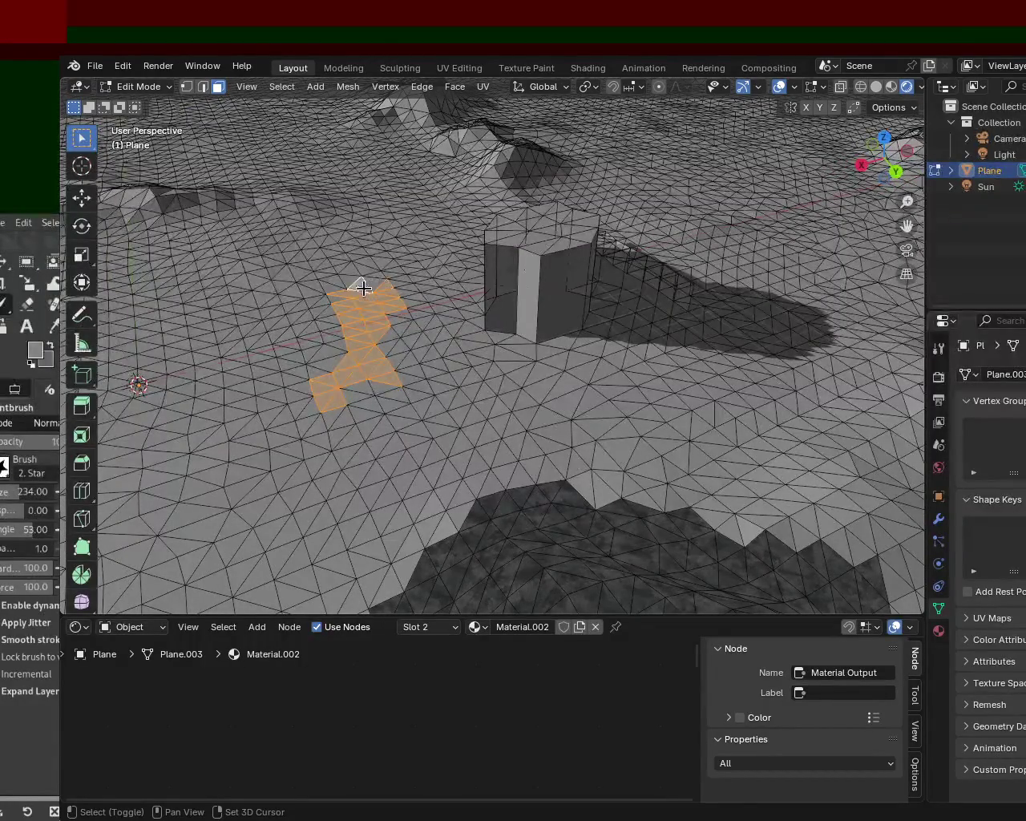
Step: Trial-extrude the selected ground faces twice, undoing both attempts
{"action": "middle_click_drag", "start_coordinate": [360, 318], "coordinate": [362, 273]}
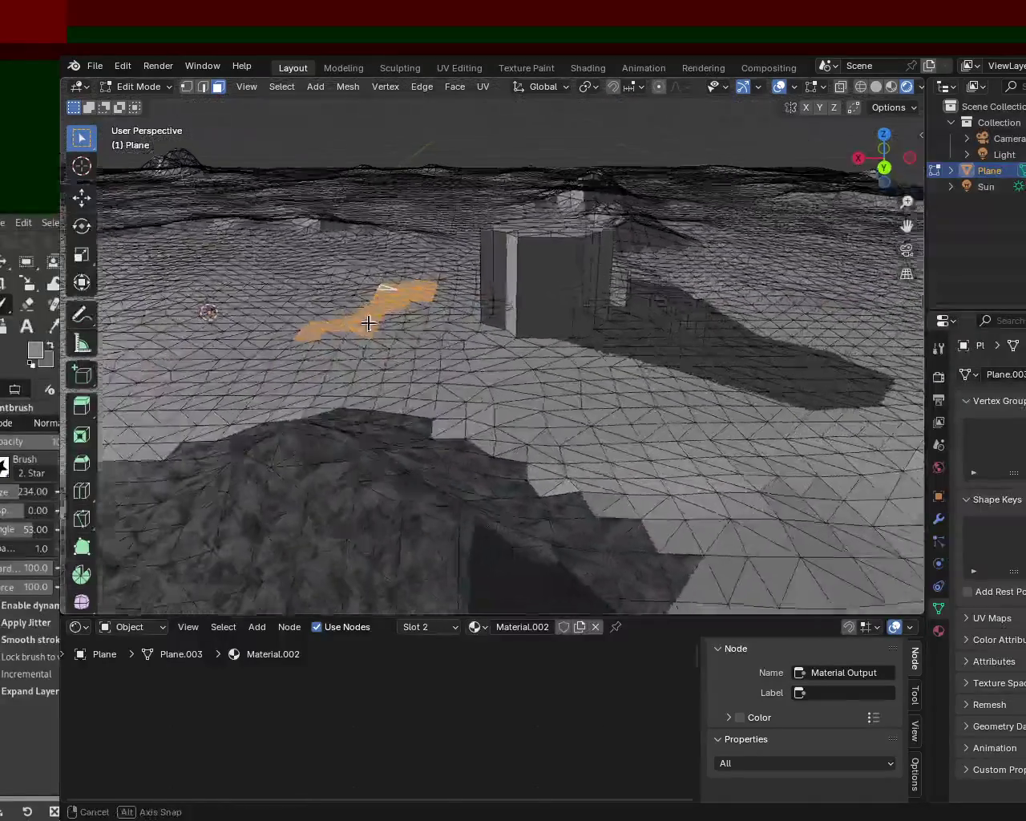
{"action": "key", "text": "e"}
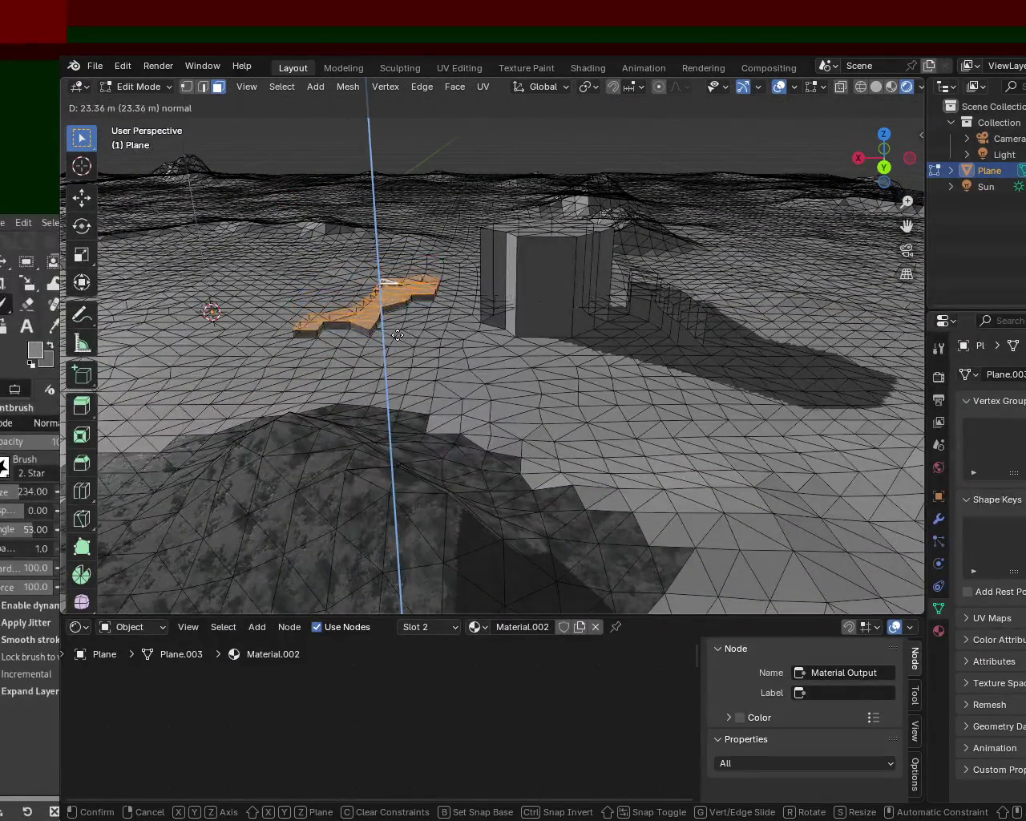
{"action": "left_click", "coordinate": [393, 316]}
{"action": "middle_click_drag", "start_coordinate": [393, 316], "coordinate": [572, 330]}
{"action": "key", "text": "ctrl+z"}
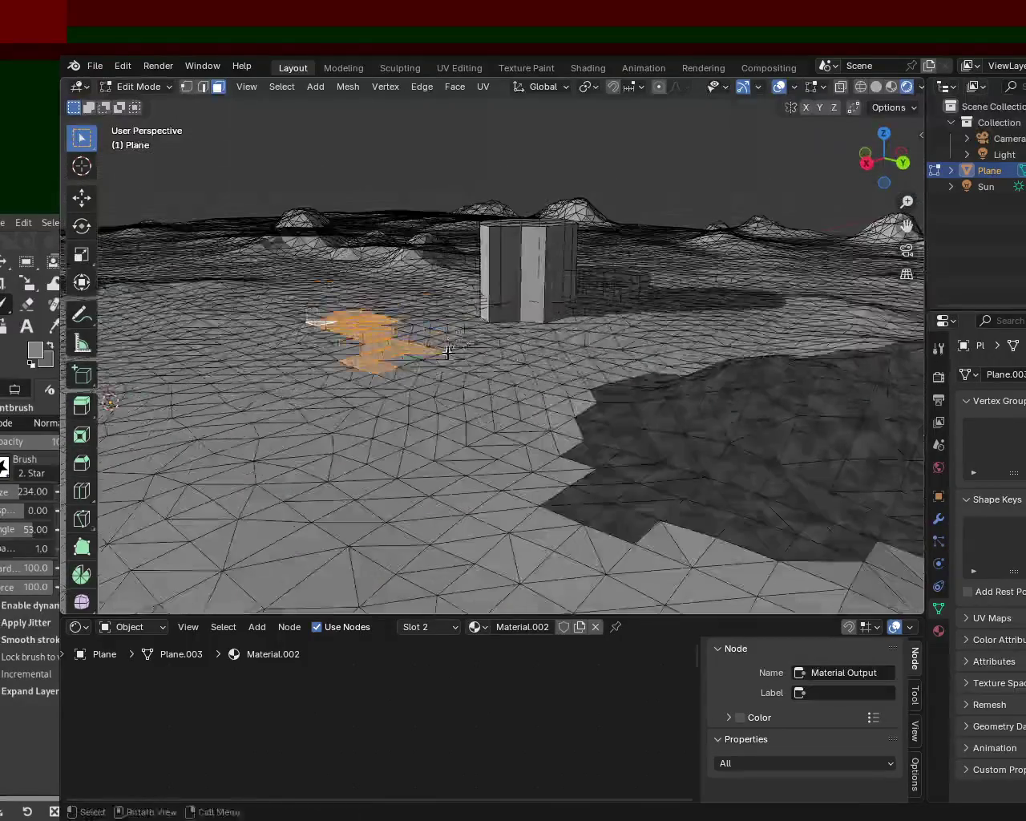
{"action": "middle_click_drag", "start_coordinate": [331, 390], "coordinate": [388, 415]}
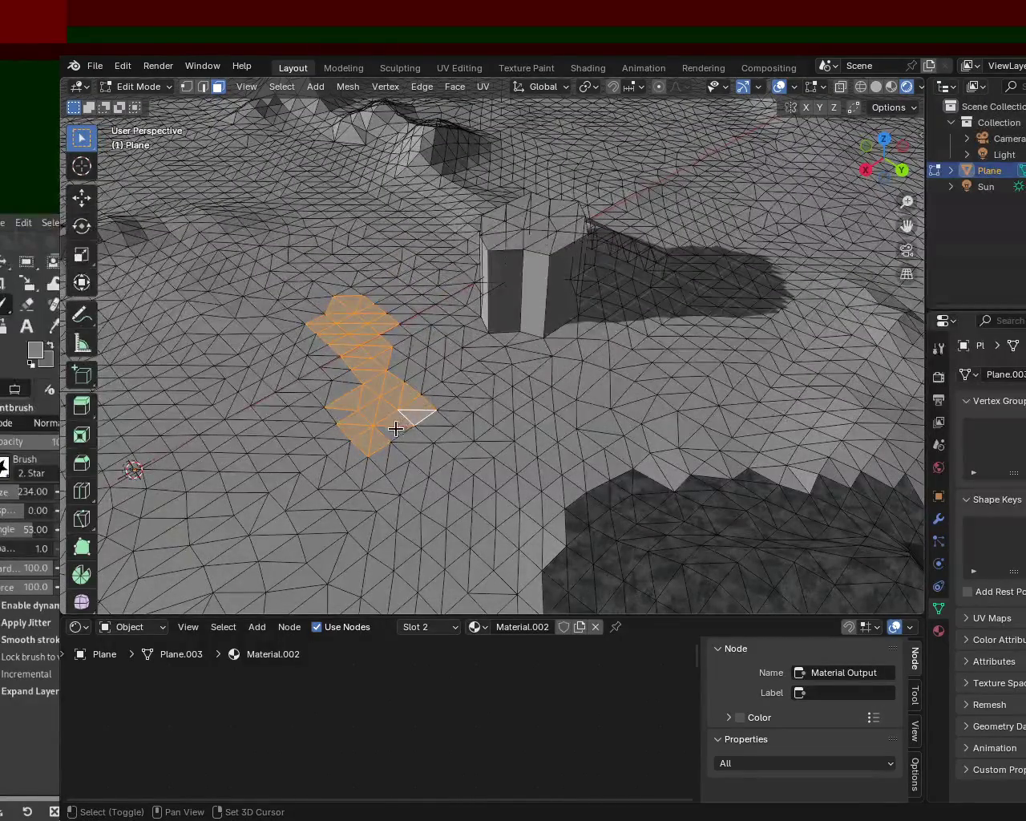
{"action": "middle_click_drag", "start_coordinate": [442, 424], "coordinate": [443, 361]}
{"action": "key", "text": "e"}
{"action": "left_click", "coordinate": [445, 297]}
{"action": "mouse_move", "coordinate": [445, 298]}
{"action": "middle_mouse_down"}
{"action": "mouse_move", "coordinate": [339, 252]}
{"action": "mouse_move", "coordinate": [449, 356]}
{"action": "mouse_move", "coordinate": [371, 376]}
{"action": "middle_mouse_up"}
{"action": "key", "text": "ctrl+z"}
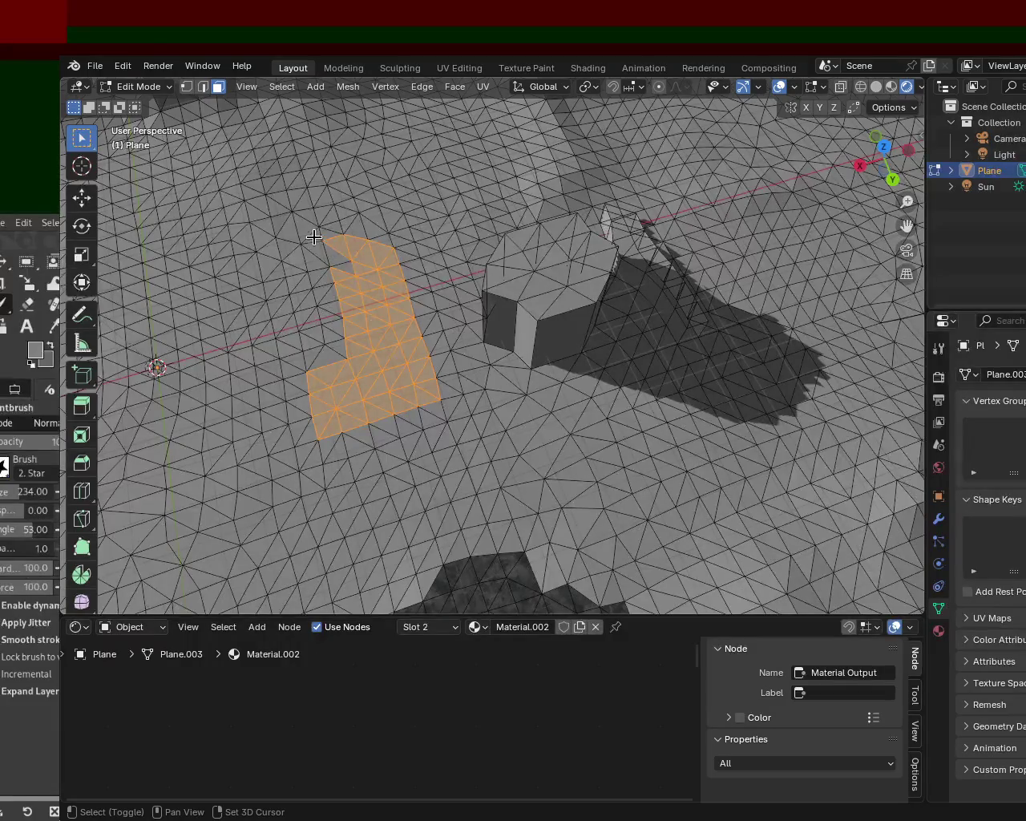
Step: Extrude the L-shaped patch straight up along Z into a tall block, after one undone attempt
{"action": "middle_click_drag", "start_coordinate": [378, 298], "coordinate": [478, 366]}
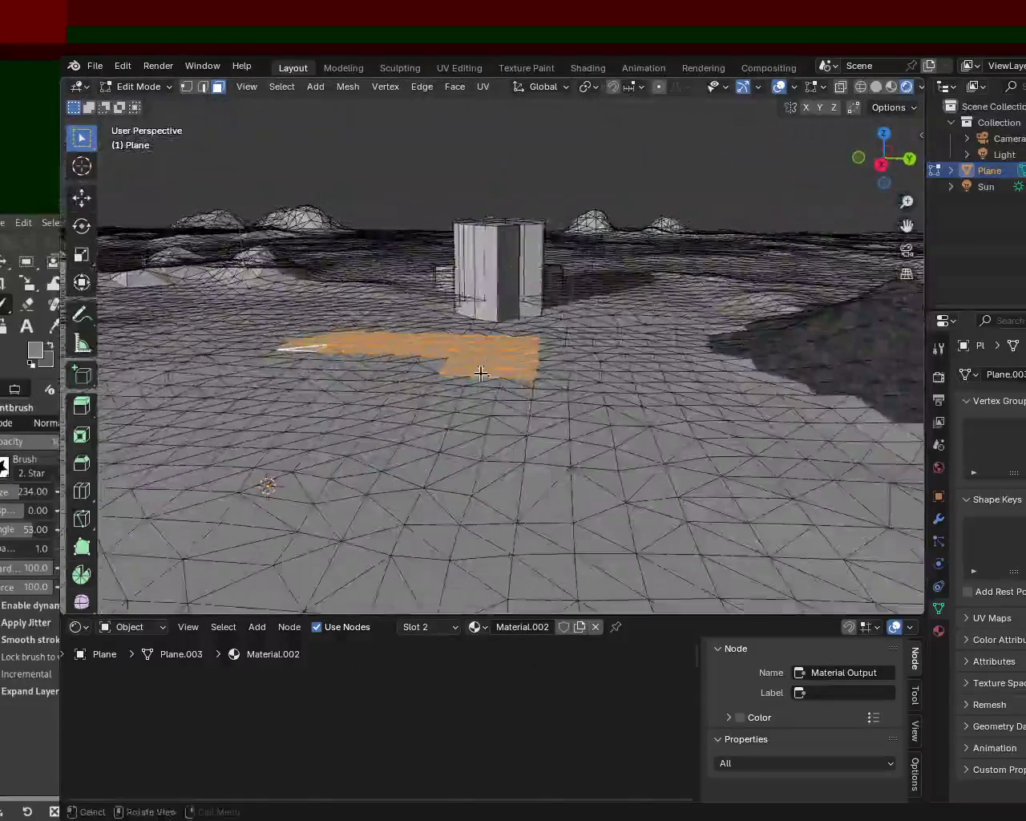
{"action": "key", "text": "e"}
{"action": "left_click", "coordinate": [501, 233]}
{"action": "middle_click_drag", "start_coordinate": [501, 233], "coordinate": [591, 304]}
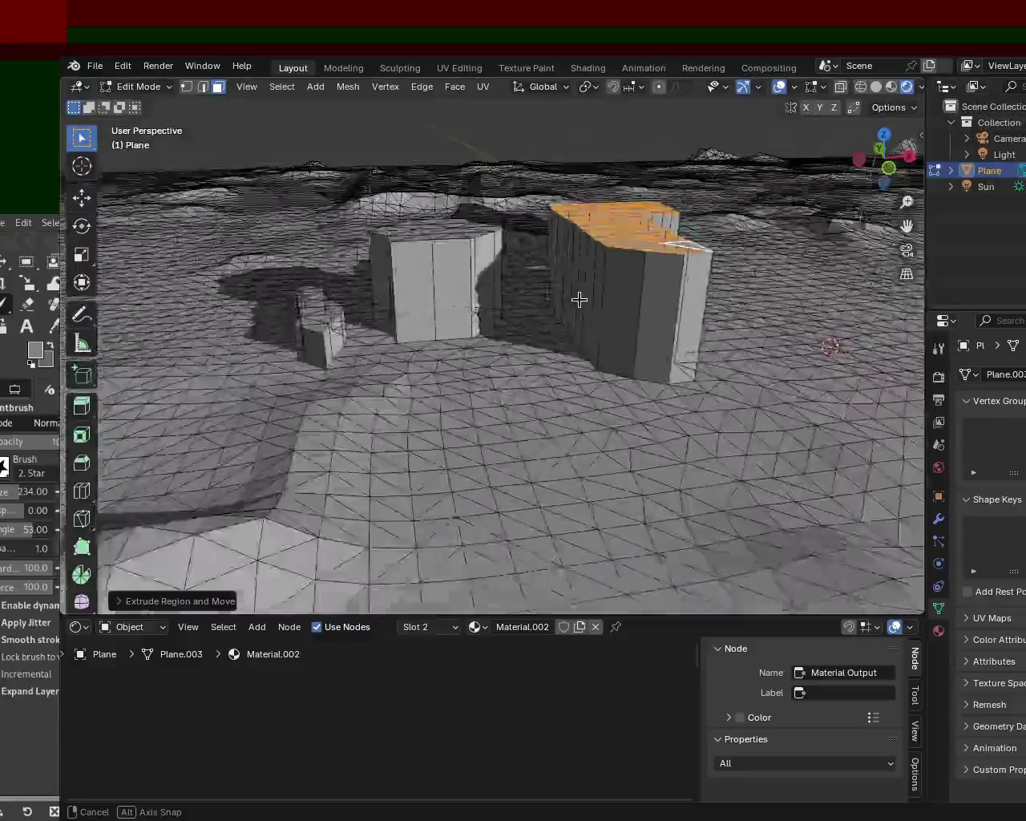
{"action": "key", "text": "ctrl+z"}
{"action": "key", "text": "e"}
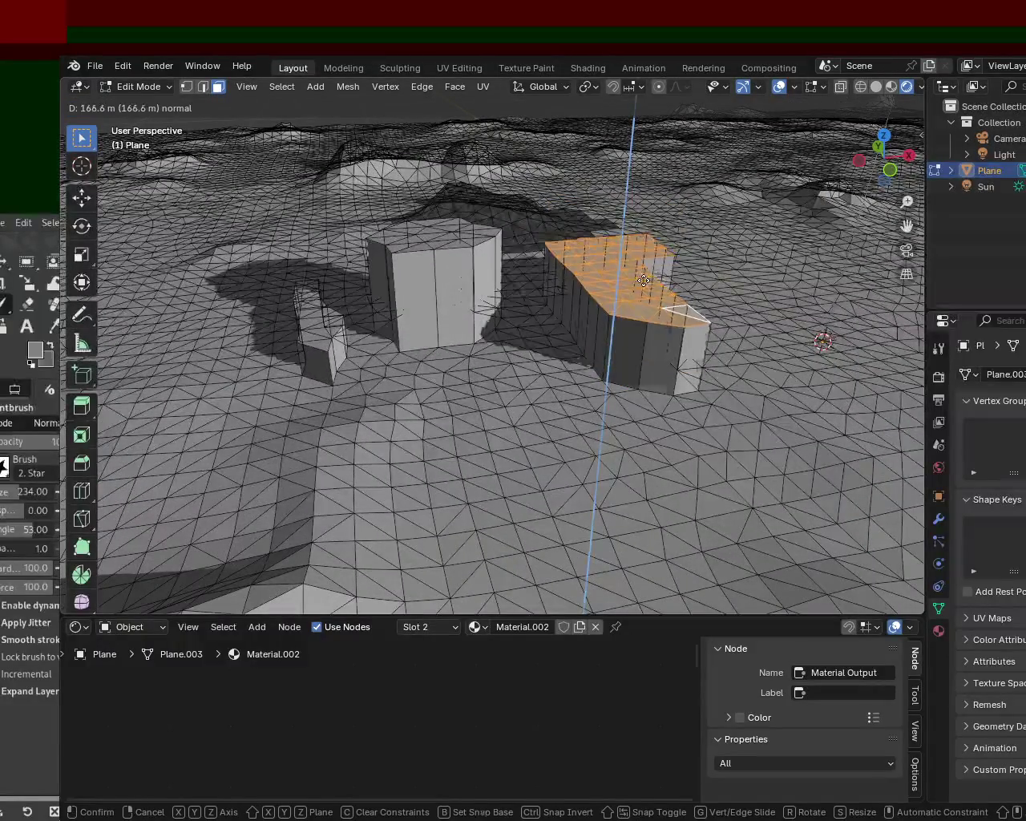
{"action": "key", "text": "x"}
{"action": "key", "text": "z"}
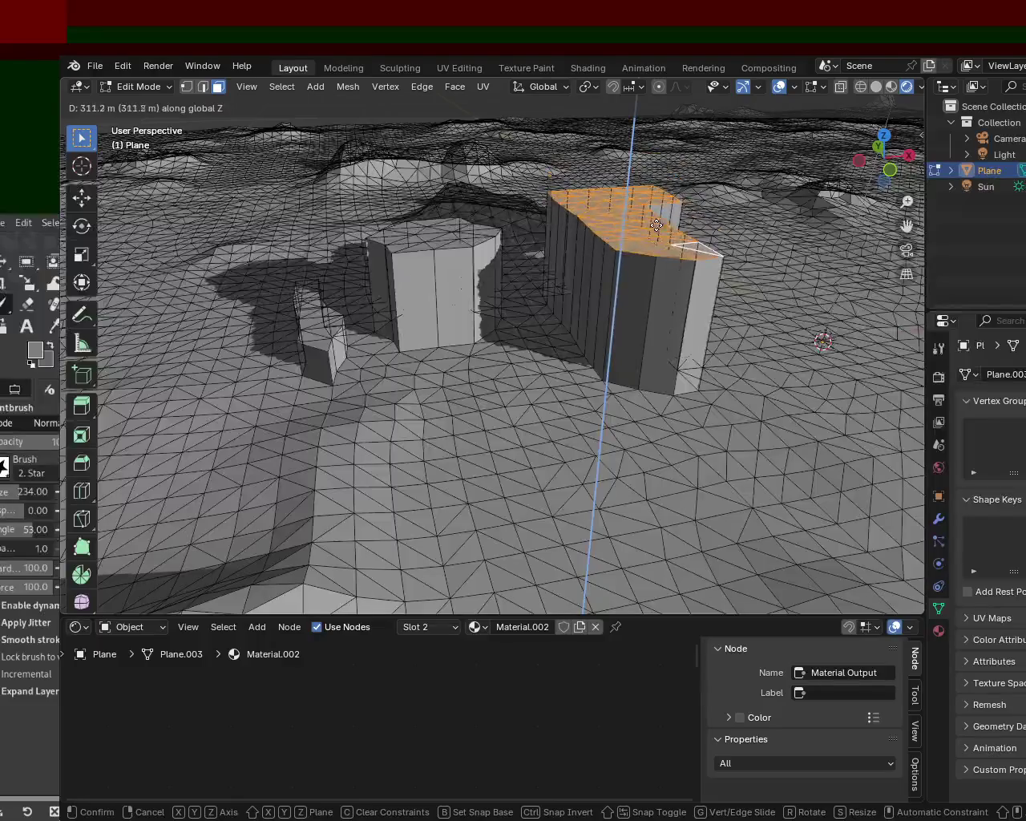
{"action": "left_click", "coordinate": [656, 297]}
{"action": "mouse_move", "coordinate": [666, 287]}
{"action": "middle_mouse_down"}
{"action": "mouse_move", "coordinate": [356, 335]}
{"action": "mouse_move", "coordinate": [392, 396]}
{"action": "mouse_move", "coordinate": [371, 333]}
{"action": "middle_mouse_up"}
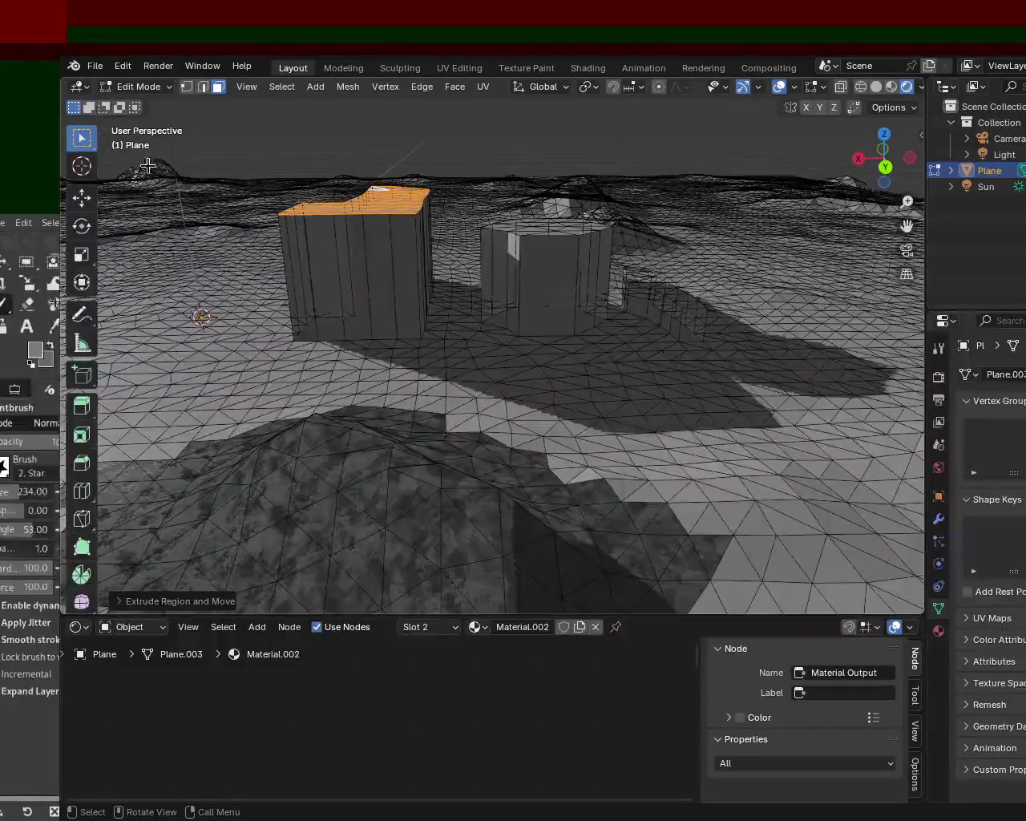
Step: Move the block's top face higher and turn off the X-ray display
{"action": "left_click", "coordinate": [81, 196]}
{"action": "left_click_drag", "start_coordinate": [369, 154], "coordinate": [369, 104]}
{"action": "mouse_move", "coordinate": [369, 104]}
{"action": "middle_mouse_down"}
{"action": "mouse_move", "coordinate": [433, 240]}
{"action": "mouse_move", "coordinate": [470, 271]}
{"action": "mouse_move", "coordinate": [550, 284]}
{"action": "middle_mouse_up"}
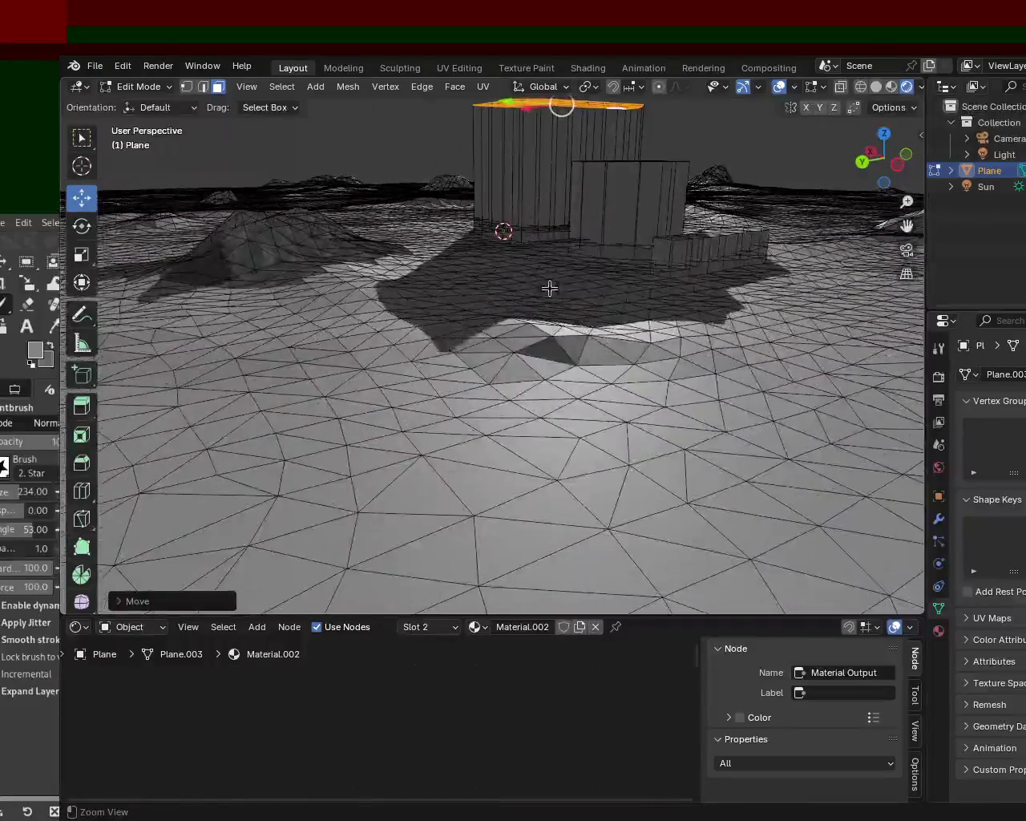
{"action": "left_click", "coordinate": [742, 87]}
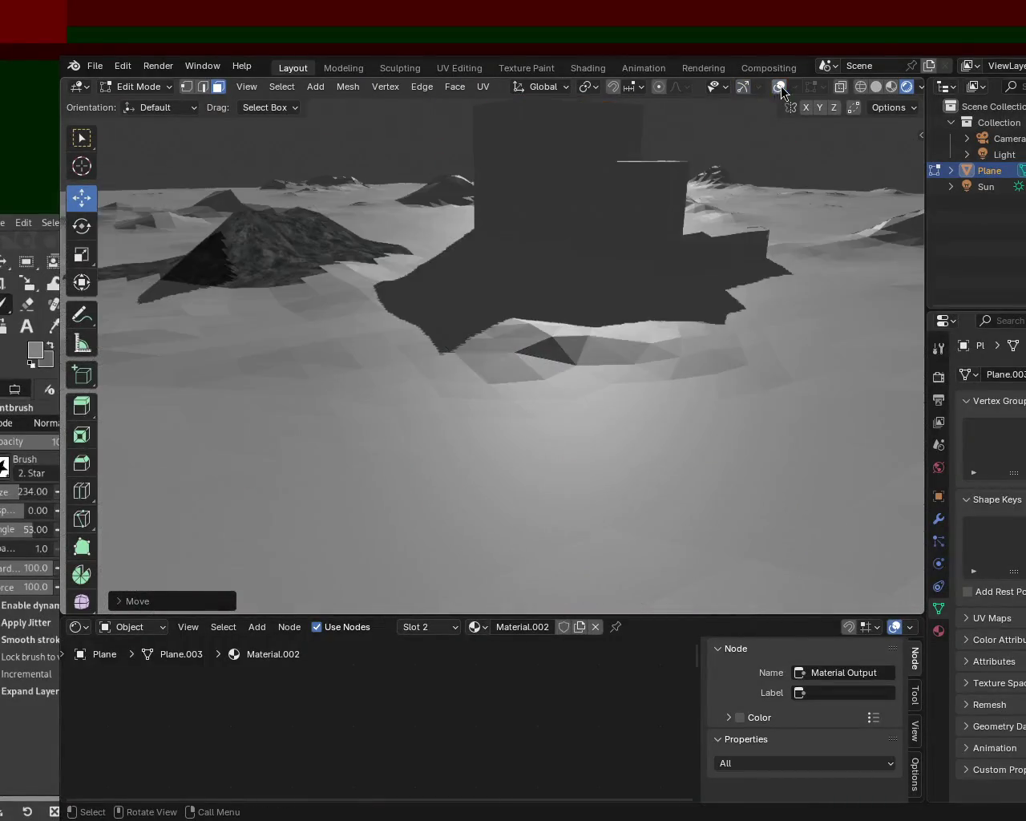
Step: Hide overlays and view the terrain and stone patch in Material Preview shading
{"action": "left_click", "coordinate": [778, 87]}
{"action": "mouse_move", "coordinate": [515, 300]}
{"action": "middle_mouse_down"}
{"action": "mouse_move", "coordinate": [563, 422]}
{"action": "mouse_move", "coordinate": [453, 342]}
{"action": "mouse_move", "coordinate": [355, 384]}
{"action": "mouse_move", "coordinate": [193, 385]}
{"action": "mouse_move", "coordinate": [898, 383]}
{"action": "mouse_move", "coordinate": [842, 382]}
{"action": "middle_mouse_up"}
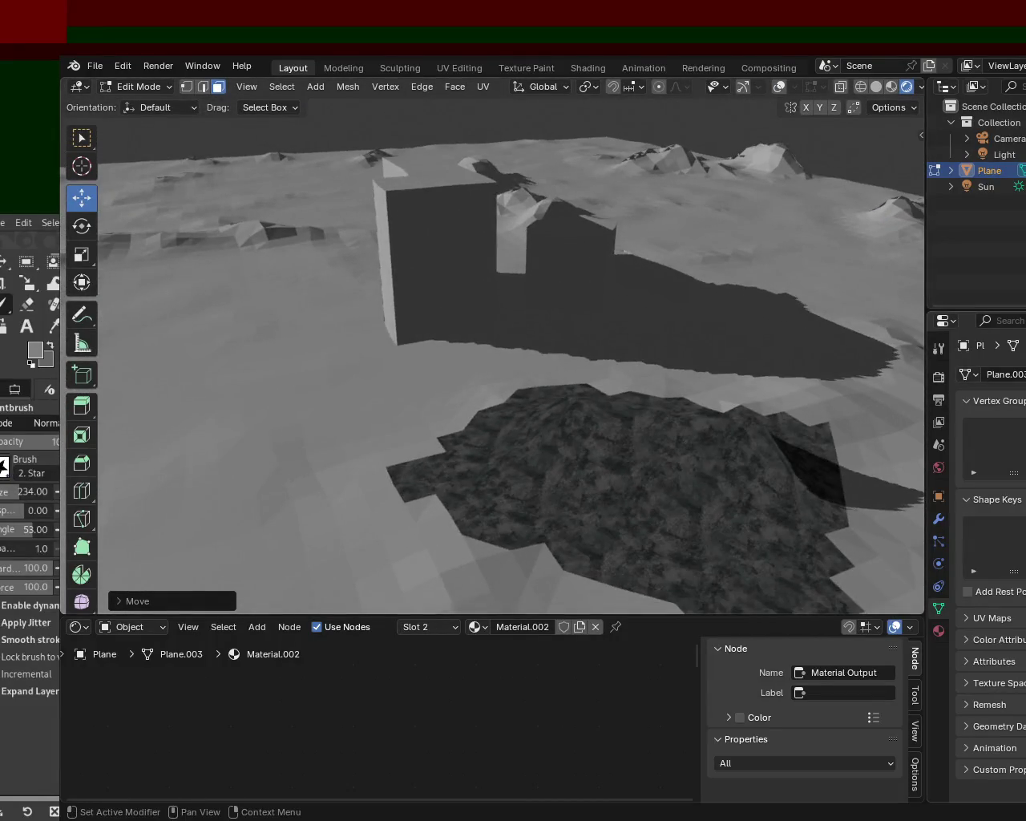
{"action": "left_click", "coordinate": [891, 86]}
{"action": "mouse_move", "coordinate": [720, 211]}
{"action": "middle_mouse_down"}
{"action": "mouse_move", "coordinate": [479, 289]}
{"action": "mouse_move", "coordinate": [584, 264]}
{"action": "mouse_move", "coordinate": [506, 259]}
{"action": "mouse_move", "coordinate": [549, 332]}
{"action": "mouse_move", "coordinate": [542, 252]}
{"action": "mouse_move", "coordinate": [529, 293]}
{"action": "mouse_move", "coordinate": [607, 334]}
{"action": "mouse_move", "coordinate": [752, 335]}
{"action": "mouse_move", "coordinate": [829, 305]}
{"action": "mouse_move", "coordinate": [543, 318]}
{"action": "mouse_move", "coordinate": [577, 346]}
{"action": "mouse_move", "coordinate": [423, 305]}
{"action": "mouse_move", "coordinate": [470, 307]}
{"action": "middle_mouse_up"}
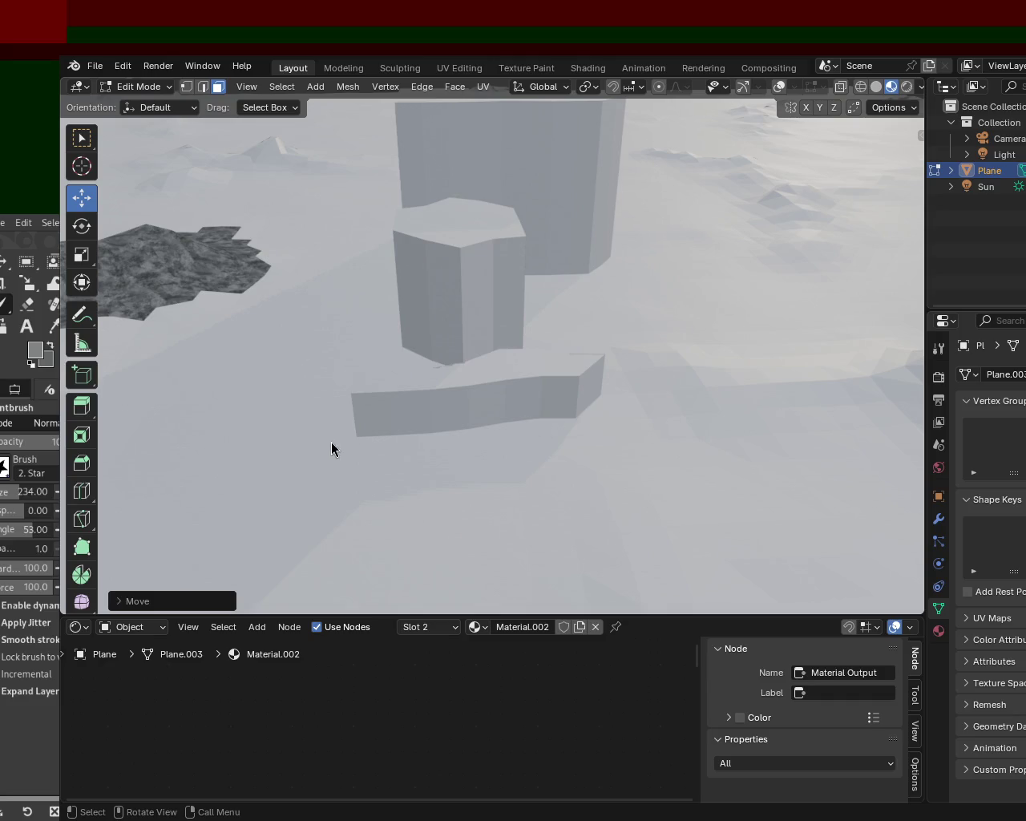
{"action": "mouse_move", "coordinate": [508, 303]}
{"action": "middle_mouse_down"}
{"action": "mouse_move", "coordinate": [473, 286]}
{"action": "mouse_move", "coordinate": [584, 303]}
{"action": "middle_mouse_up"}
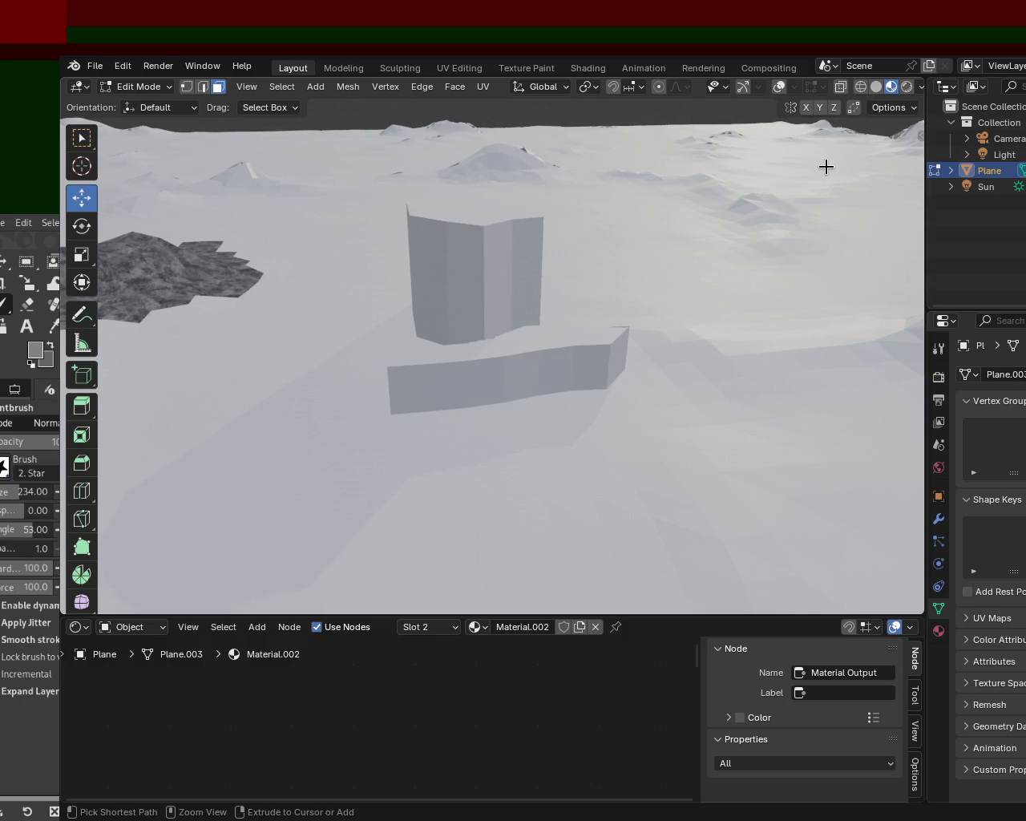
{"action": "mouse_move", "coordinate": [826, 166]}
{"action": "middle_mouse_down"}
{"action": "mouse_move", "coordinate": [435, 380]}
{"action": "mouse_move", "coordinate": [617, 367]}
{"action": "mouse_move", "coordinate": [639, 337]}
{"action": "middle_mouse_up"}
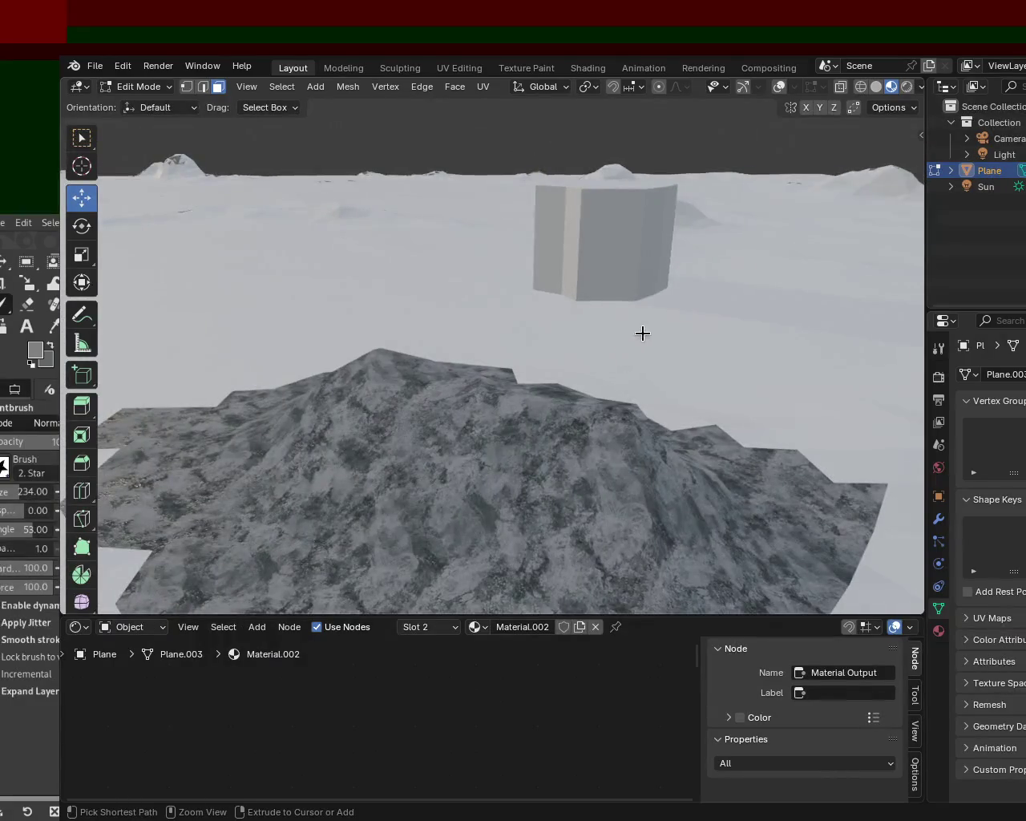
Step: Undo the last raised block, switch to Rendered shading, and enlarge the Shader Editor
{"action": "key", "text": "ctrl+z"}
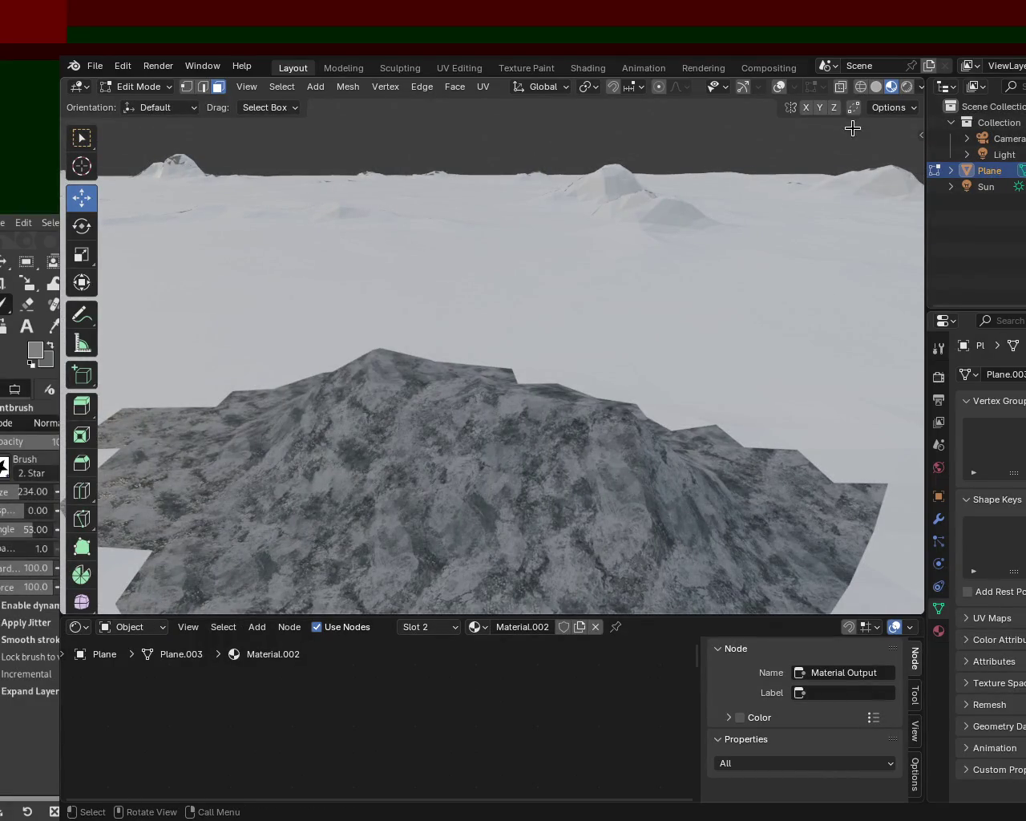
{"action": "left_click", "coordinate": [906, 89]}
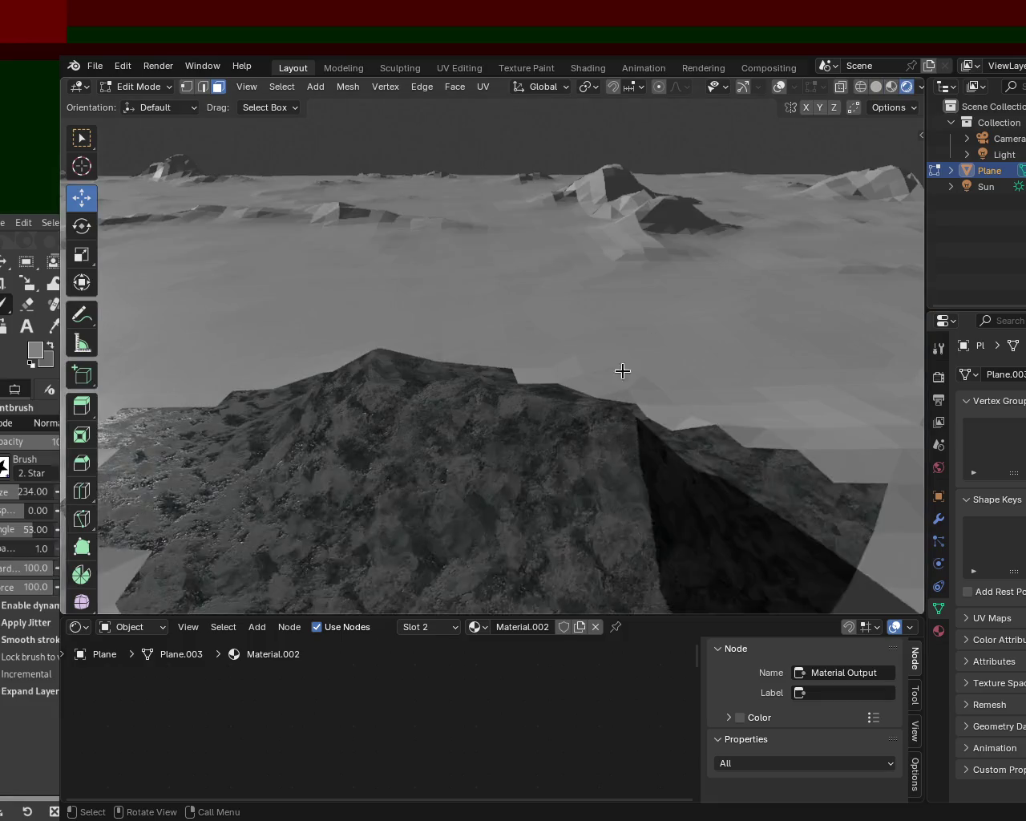
{"action": "middle_click_drag", "start_coordinate": [630, 367], "coordinate": [524, 371]}
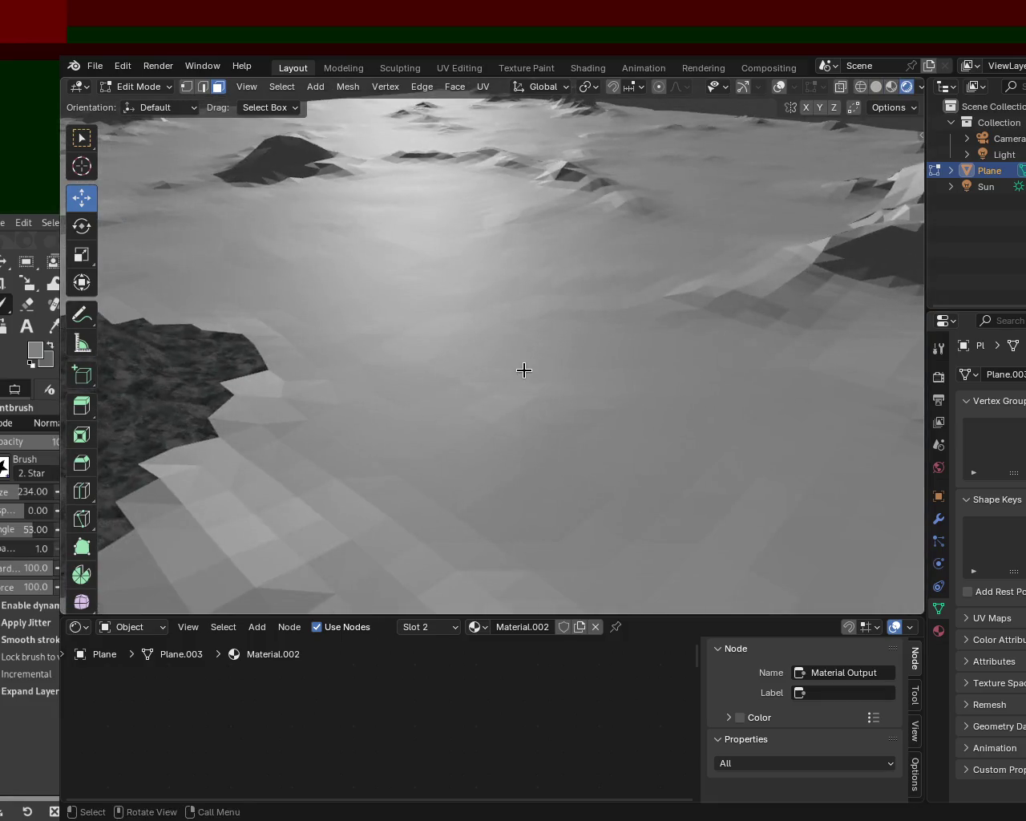
{"action": "left_click", "coordinate": [122, 60]}
{"action": "left_click", "coordinate": [131, 98]}
{"action": "key", "text": "ctrl+z"}
{"action": "middle_click_drag", "start_coordinate": [359, 215], "coordinate": [381, 251]}
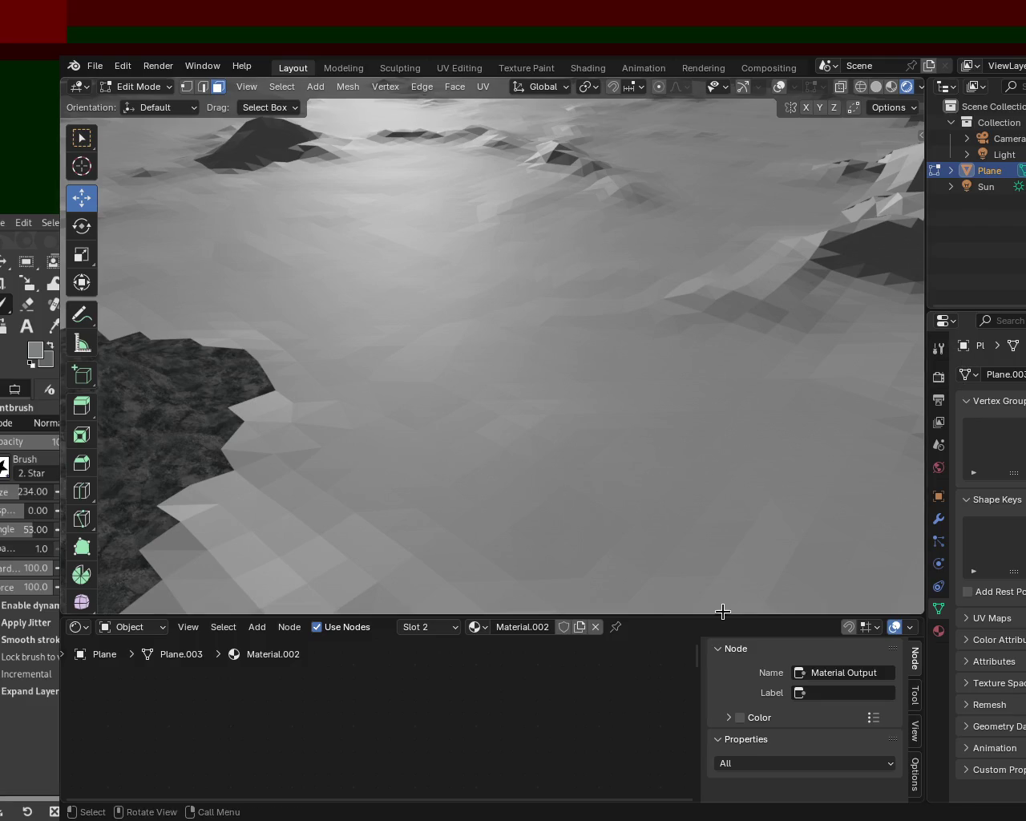
{"action": "left_click_drag", "start_coordinate": [730, 617], "coordinate": [734, 505]}
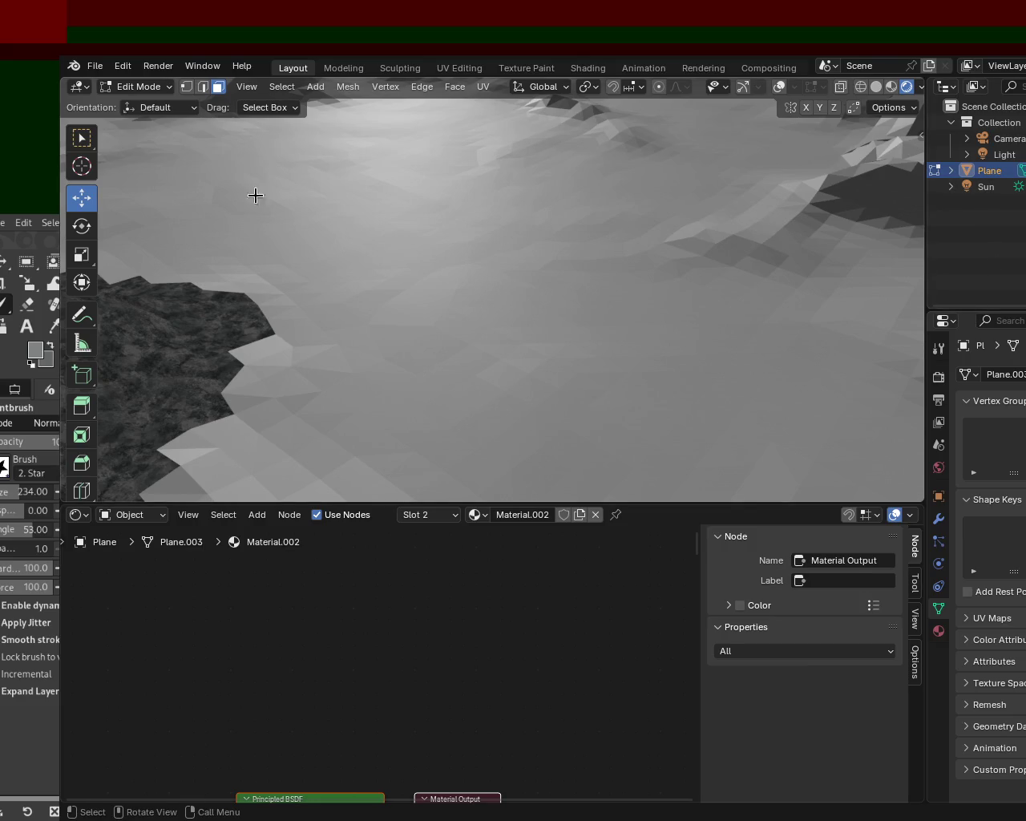
{"action": "left_click", "coordinate": [739, 86]}
Step: Select an irregular patch of about ten neighbouring ground triangles
{"action": "left_click", "coordinate": [779, 86]}
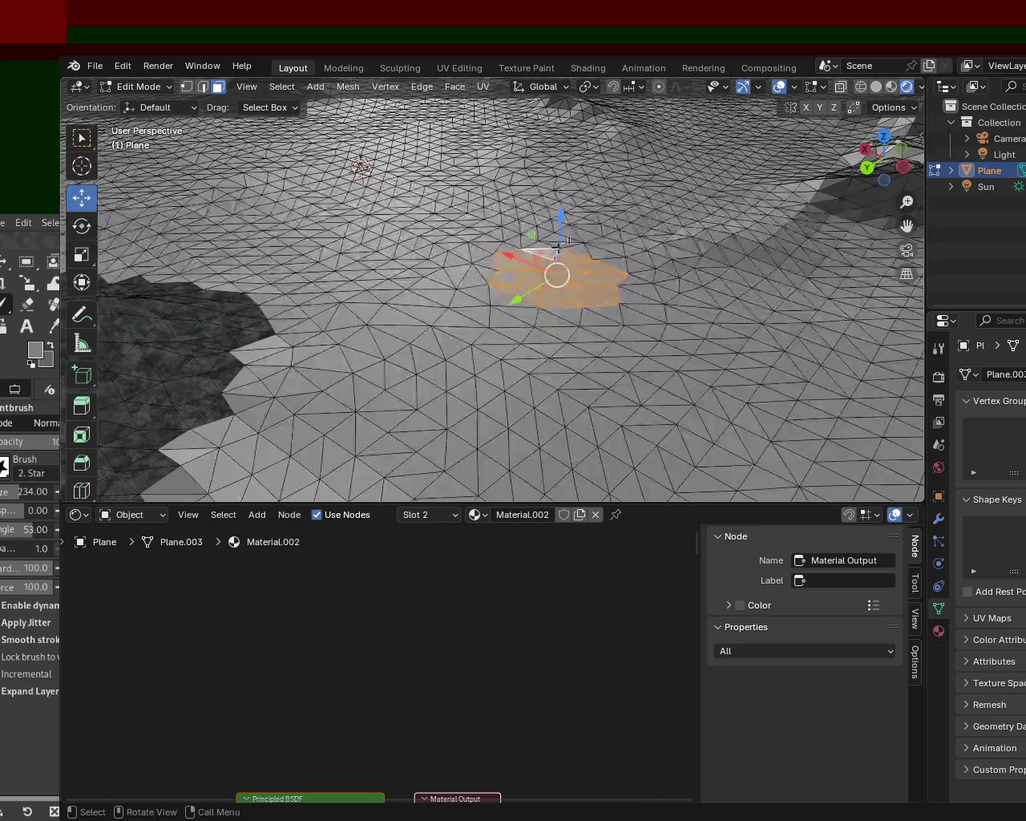
{"action": "left_click", "coordinate": [546, 312]}
{"action": "left_click", "coordinate": [525, 292]}
{"action": "left_click", "coordinate": [545, 273], "text": "shift"}
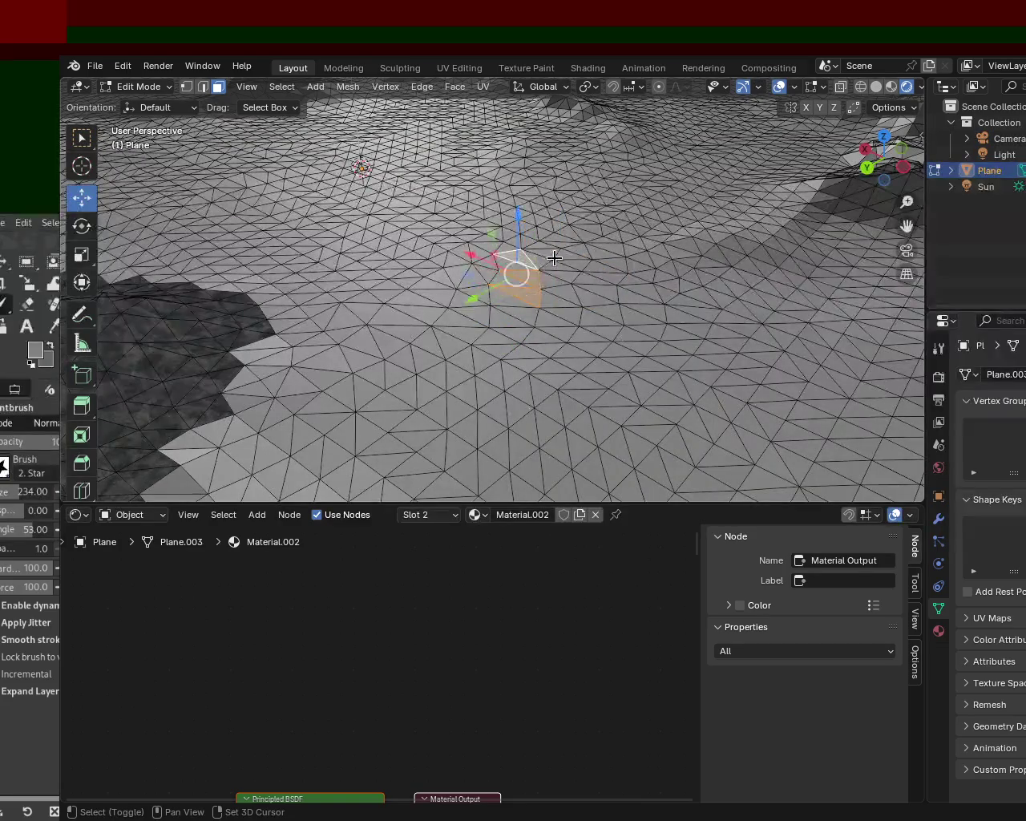
{"action": "left_click", "coordinate": [552, 268], "text": "shift"}
{"action": "left_click", "coordinate": [560, 283], "text": "shift"}
{"action": "left_click", "coordinate": [563, 277], "text": "shift"}
{"action": "left_click", "coordinate": [561, 273], "text": "shift"}
{"action": "left_click", "coordinate": [554, 303], "text": "shift"}
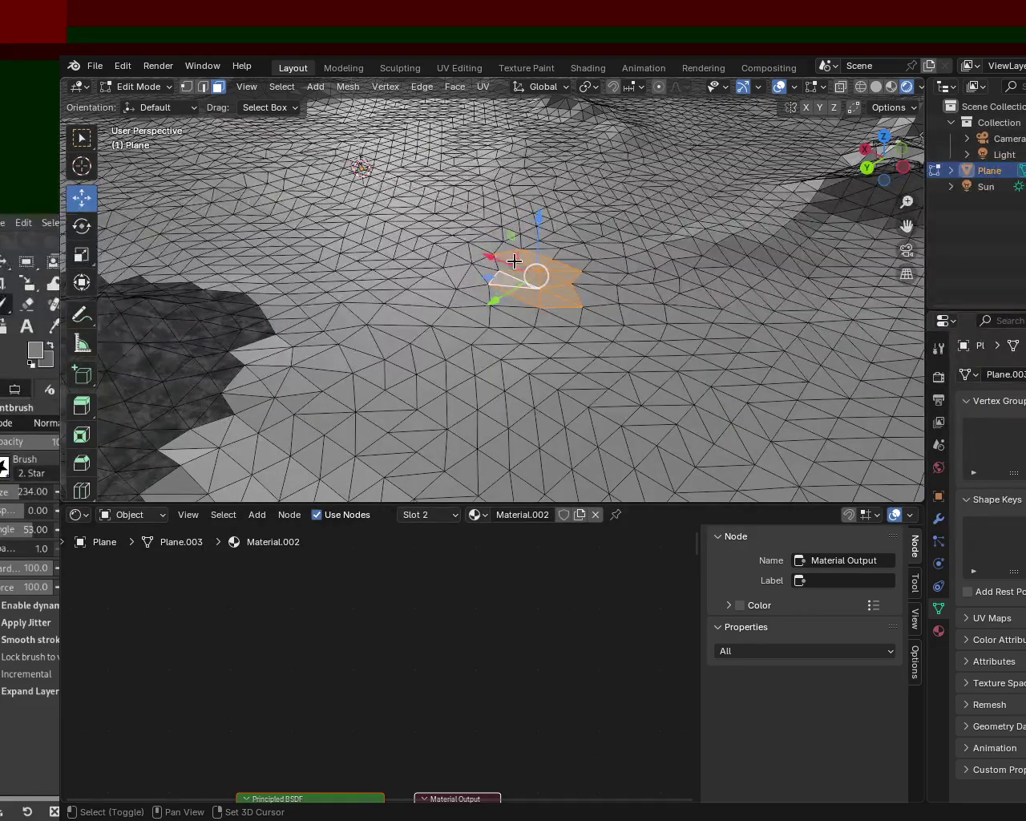
{"action": "left_click", "coordinate": [521, 259], "text": "shift"}
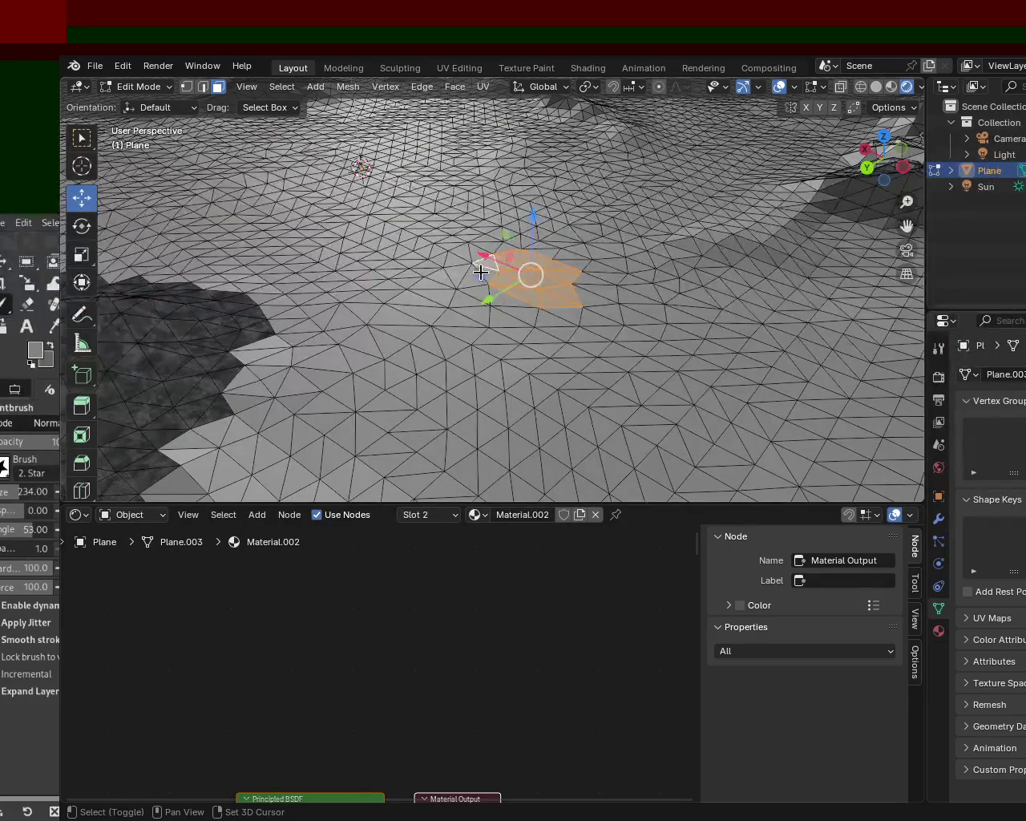
{"action": "mouse_move", "coordinate": [501, 301]}
{"action": "middle_mouse_down"}
{"action": "mouse_move", "coordinate": [531, 318]}
{"action": "mouse_move", "coordinate": [499, 318]}
{"action": "mouse_move", "coordinate": [561, 241]}
{"action": "mouse_move", "coordinate": [603, 273]}
{"action": "middle_mouse_up"}
{"action": "left_click", "coordinate": [501, 321], "text": "shift"}
Step: Trial-extrude the patch vertically along Z, undoing and cancelling so it stays flat, then open snapping options
{"action": "key", "text": "e"}
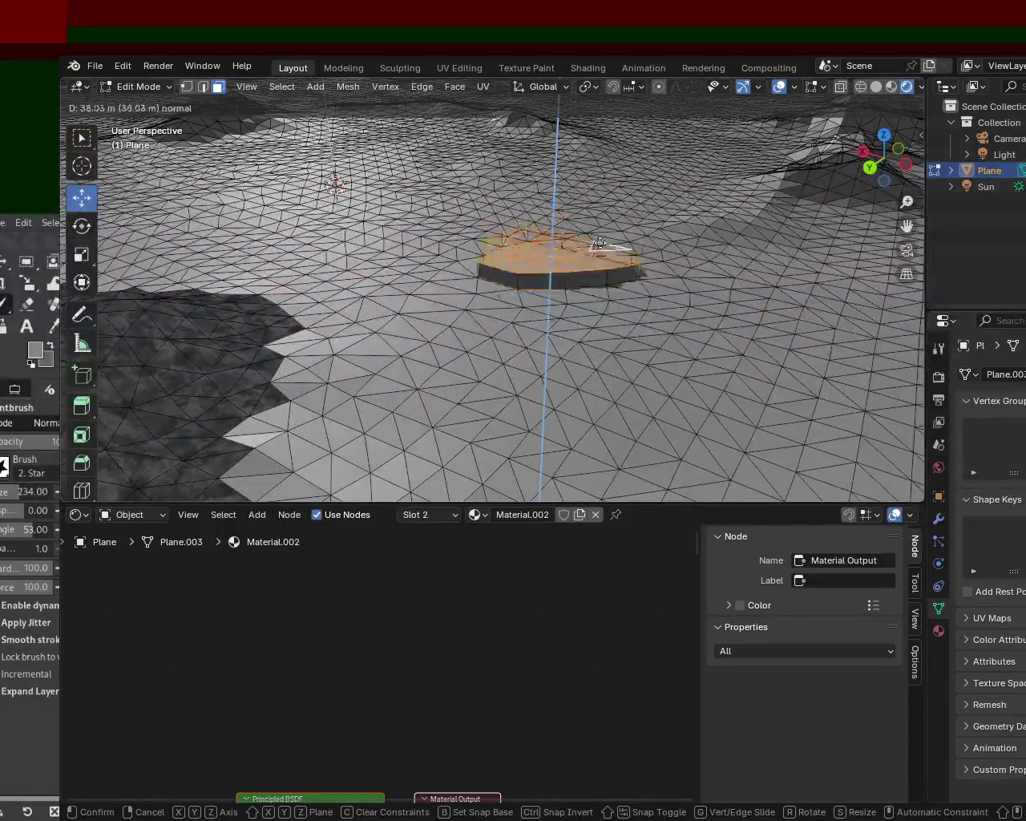
{"action": "key", "text": "x"}
{"action": "key", "text": "z"}
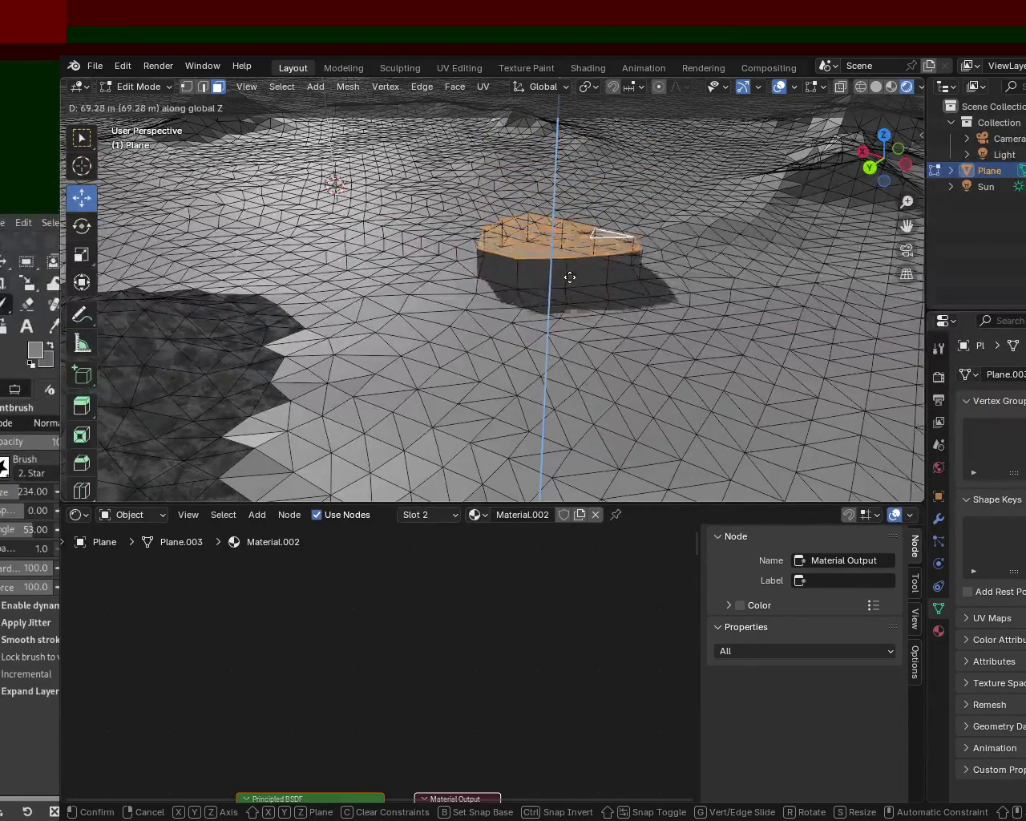
{"action": "left_click", "coordinate": [578, 172]}
{"action": "key", "text": "ctrl+z"}
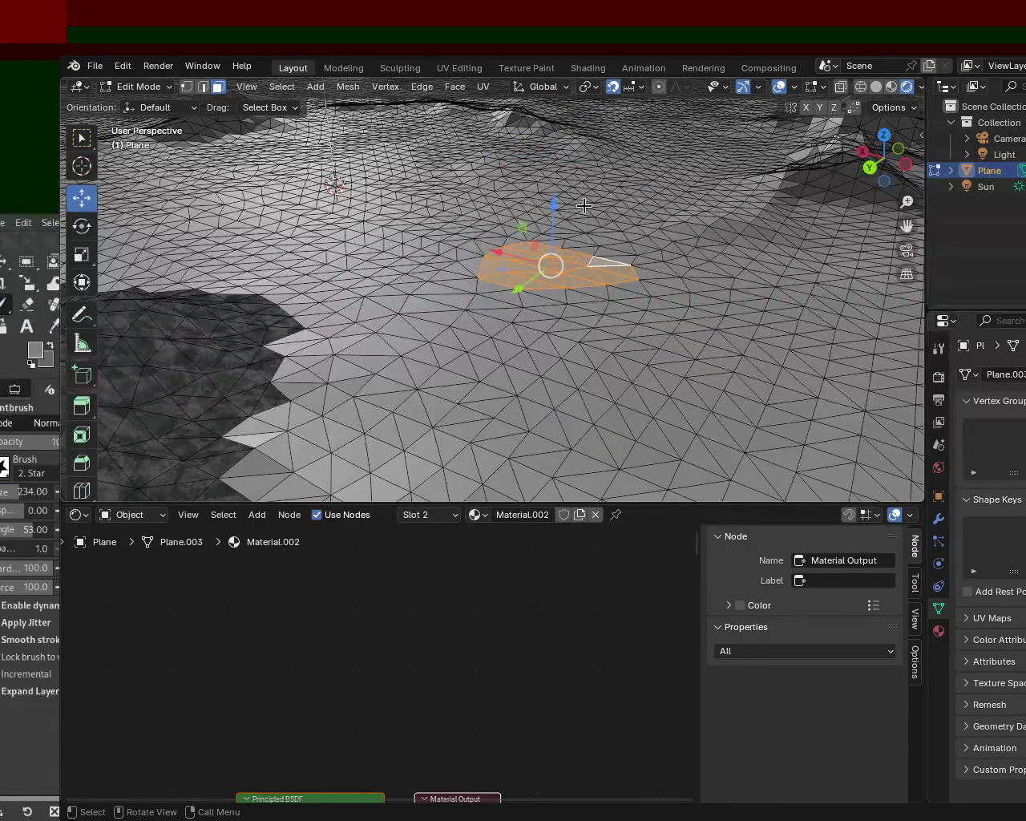
{"action": "key", "text": "e"}
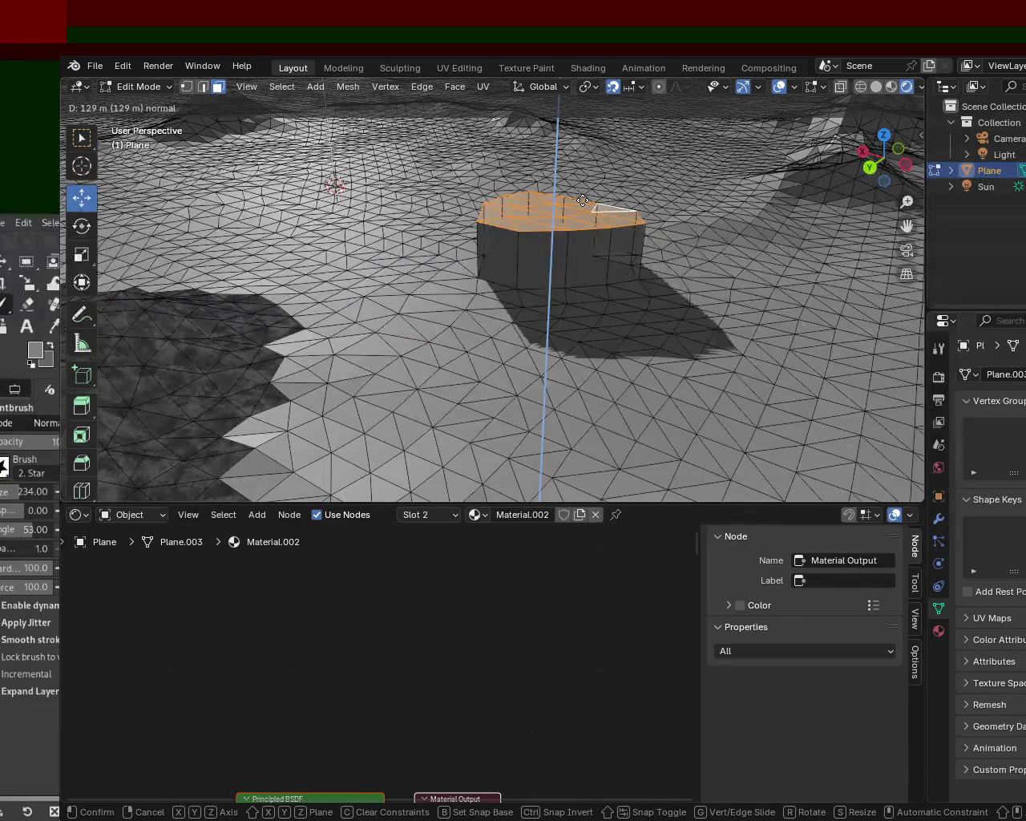
{"action": "middle_click", "coordinate": [582, 203]}
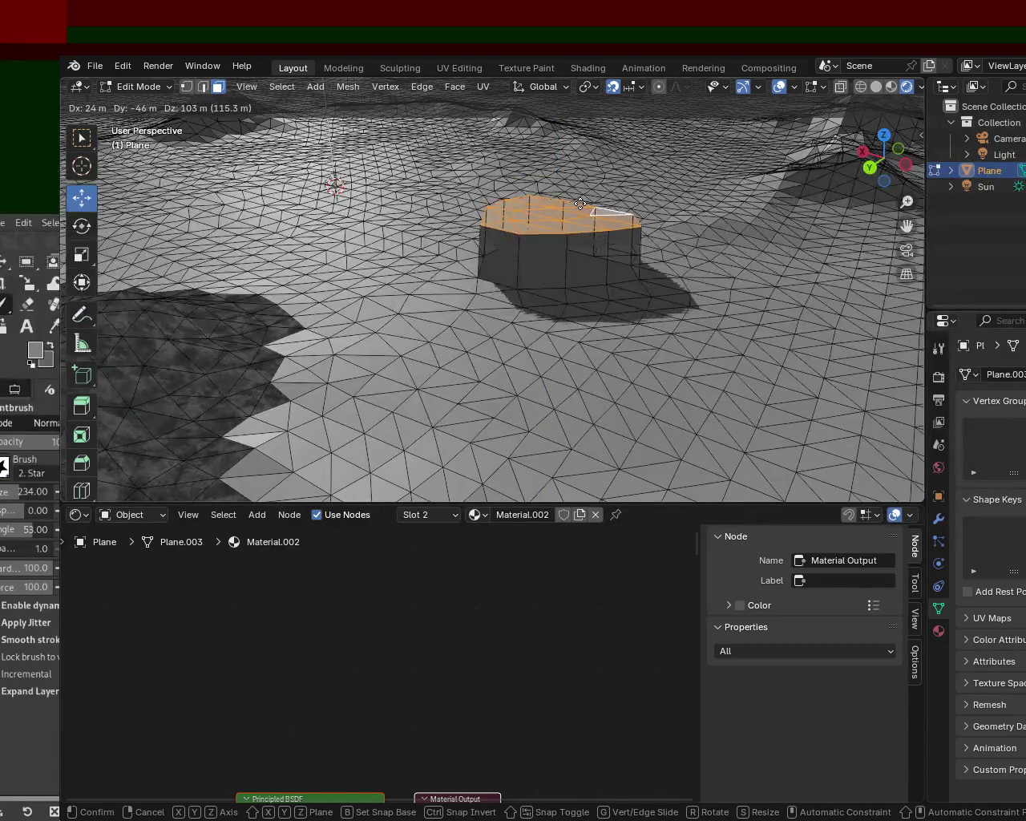
{"action": "key", "text": "y"}
{"action": "key", "text": "z"}
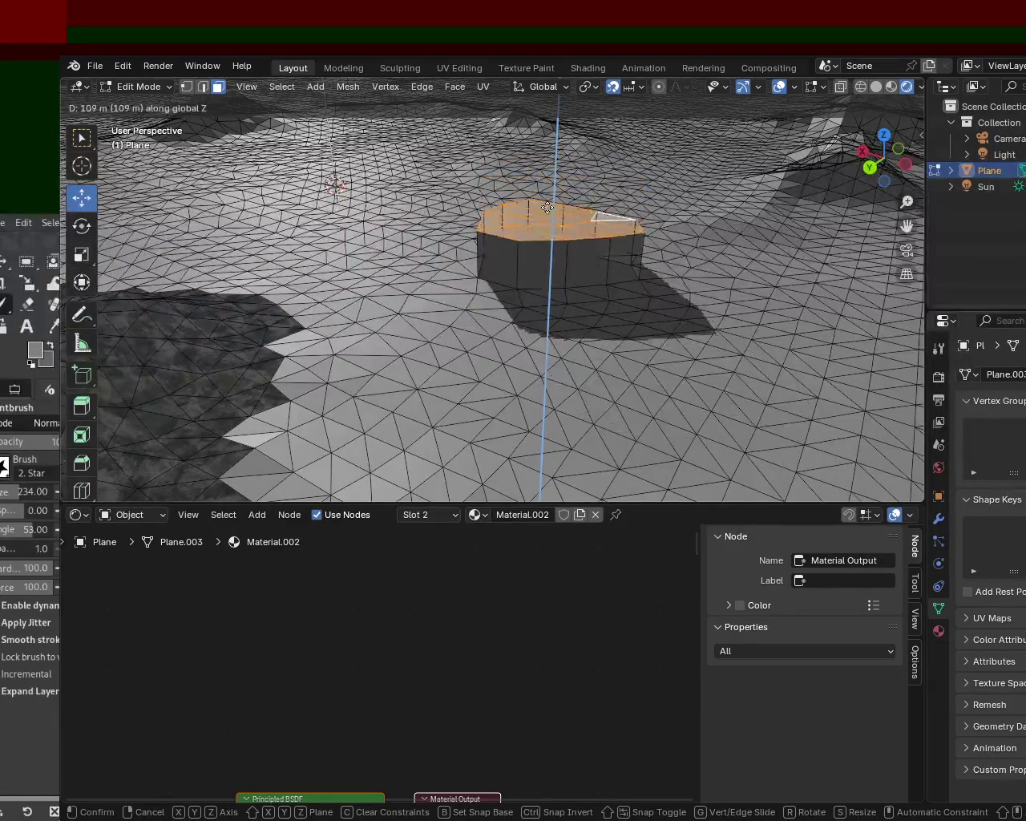
{"action": "key", "text": "Escape"}
{"action": "left_click", "coordinate": [632, 88]}
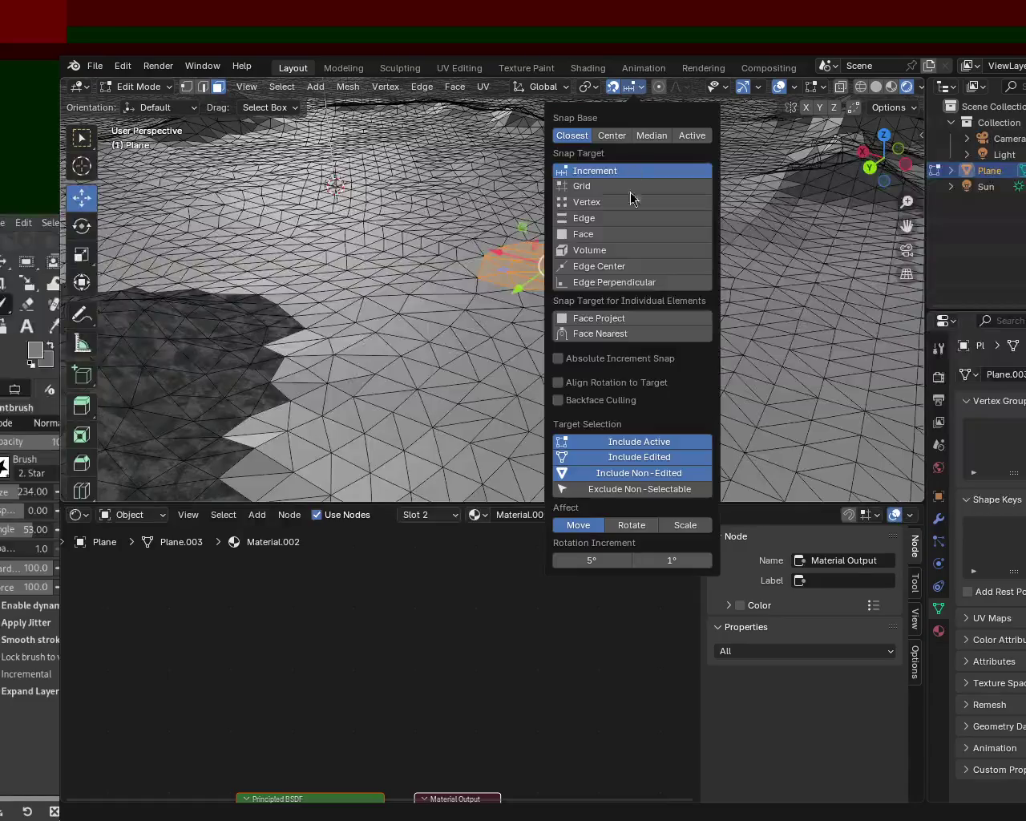
Step: Set snapping to Grid and extrude the patch vertically along Z into a column
{"action": "left_click", "coordinate": [589, 190]}
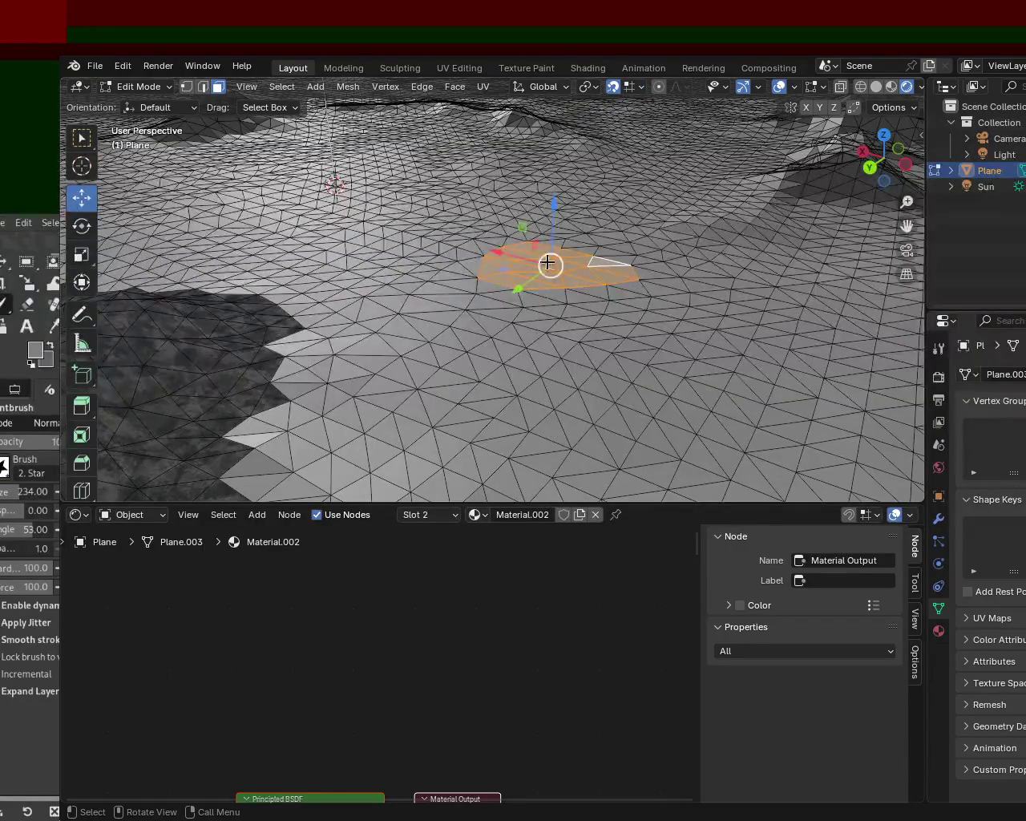
{"action": "key", "text": "e"}
{"action": "key", "text": "Escape"}
{"action": "key", "text": "e"}
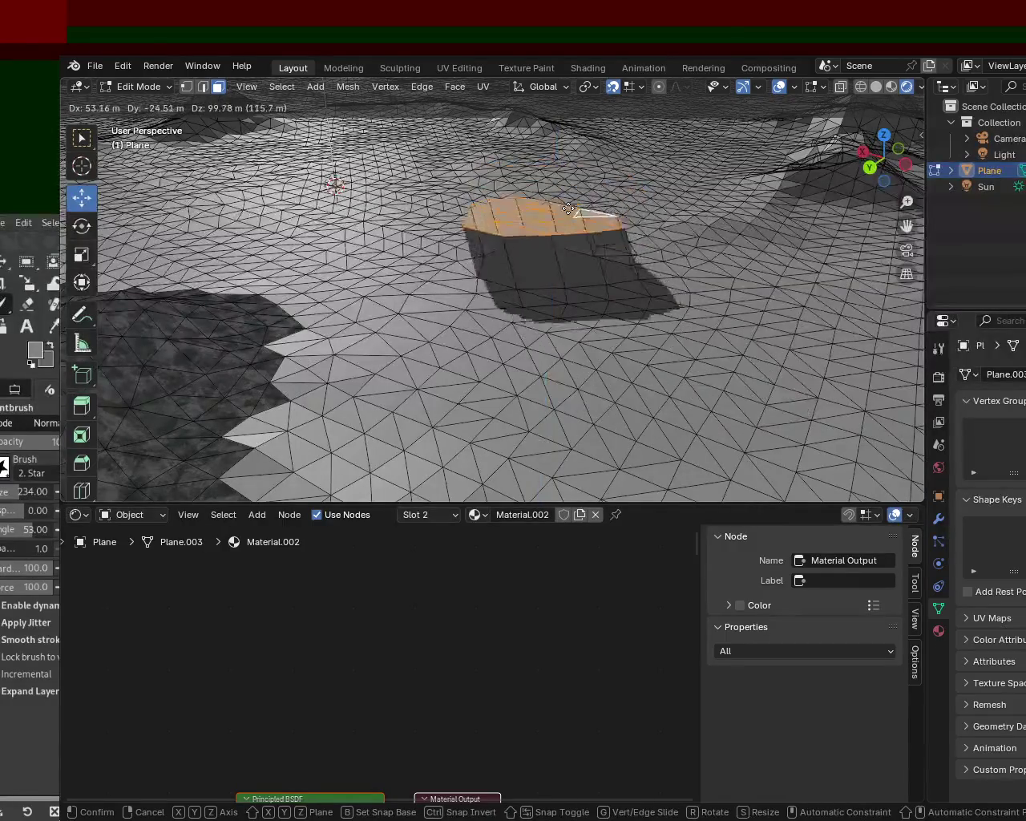
{"action": "key", "text": "x"}
{"action": "key", "text": "z"}
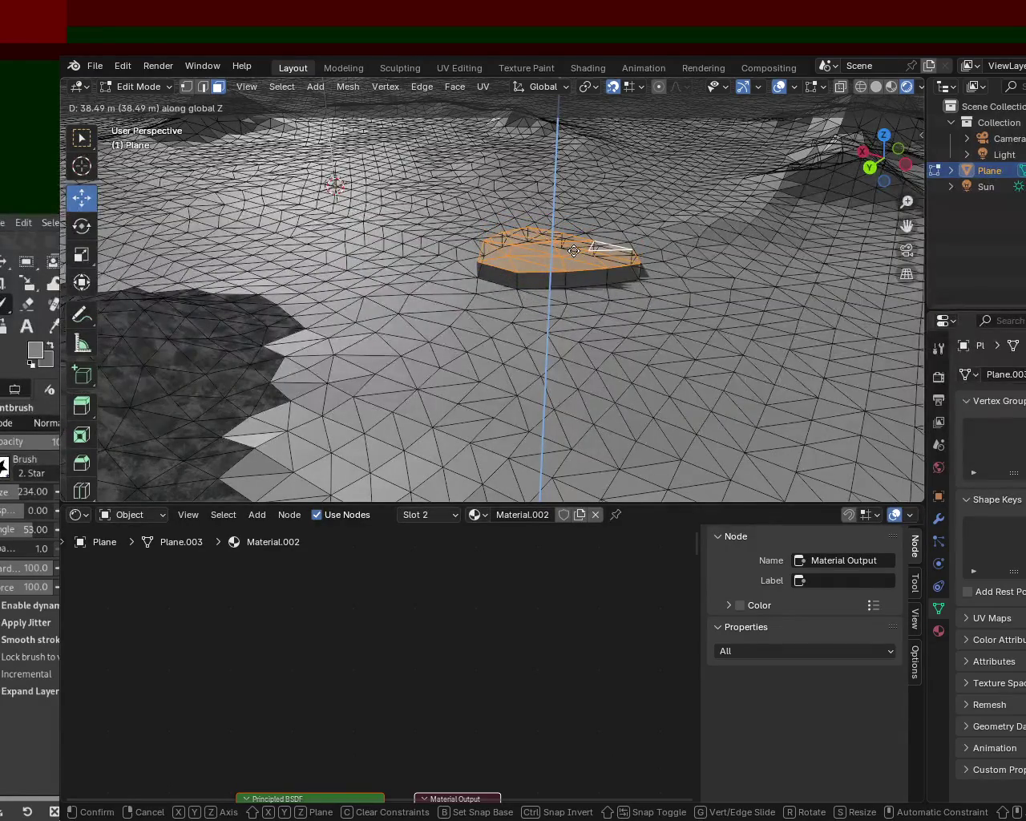
{"action": "left_click", "coordinate": [574, 253]}
Step: Stack four more extruded tiers (36.6 m, 7.5 m, 35.5 m, and a final one) on top
{"action": "key", "text": "e"}
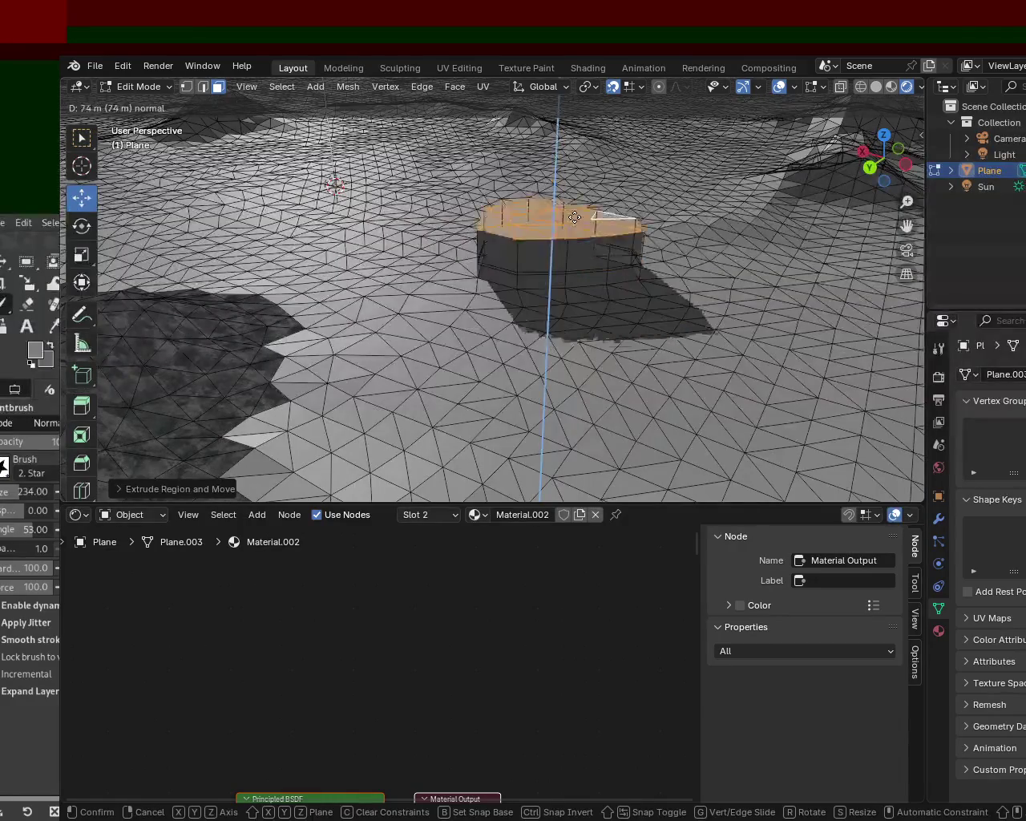
{"action": "left_click", "coordinate": [574, 235]}
{"action": "key", "text": "e"}
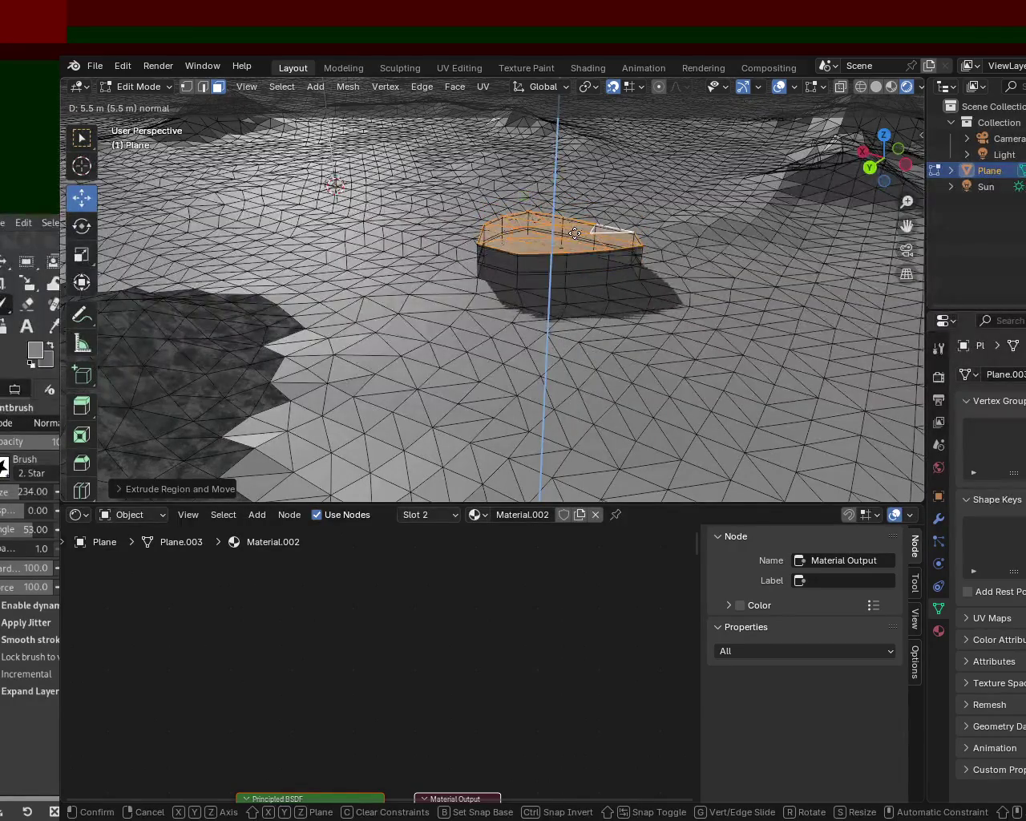
{"action": "left_click", "coordinate": [575, 232]}
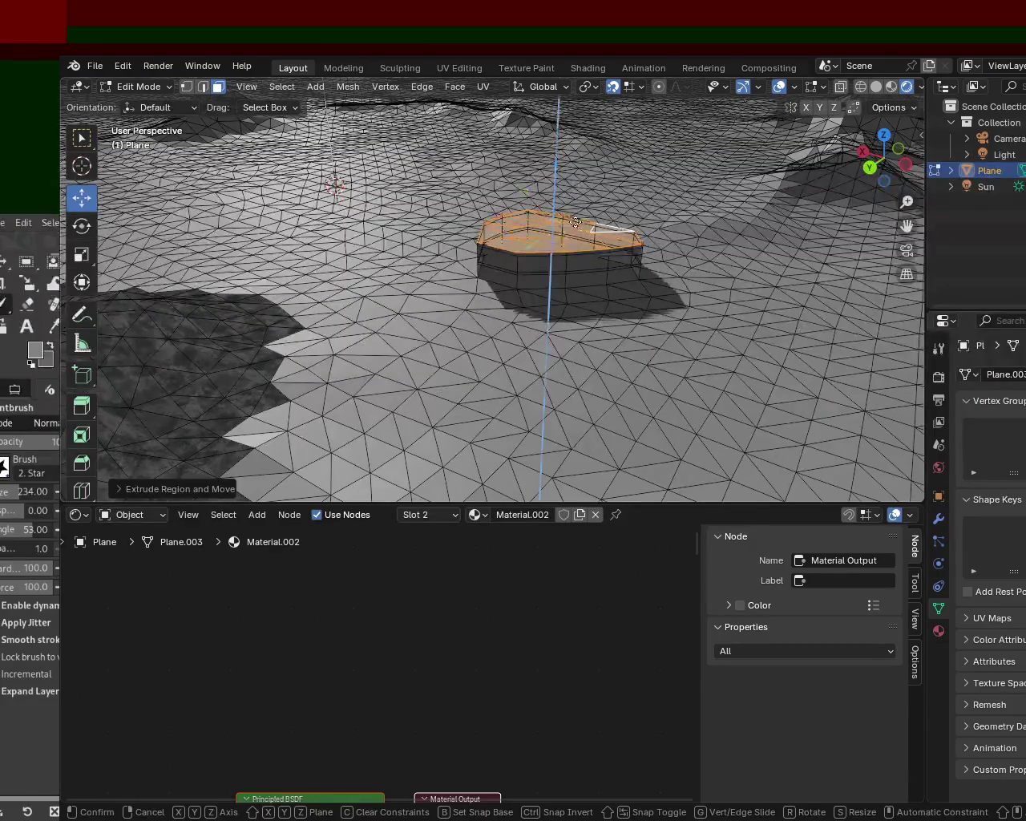
{"action": "key", "text": "e"}
{"action": "left_click", "coordinate": [577, 217]}
{"action": "key", "text": "e"}
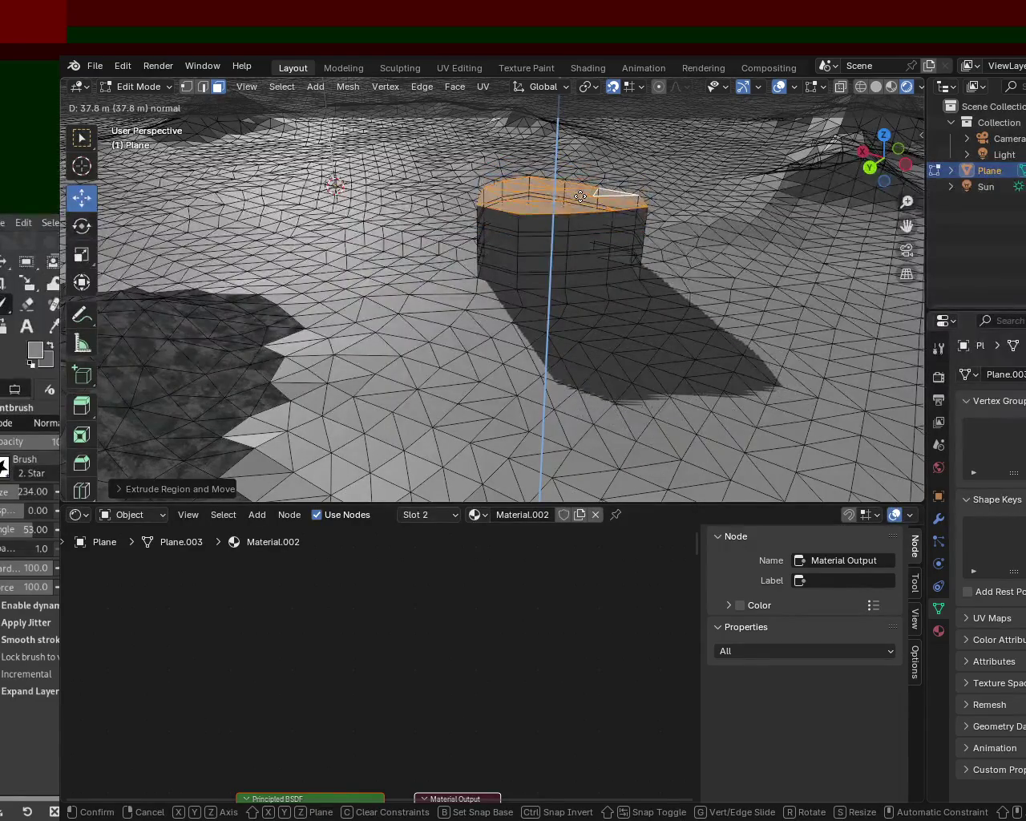
{"action": "left_click", "coordinate": [570, 276]}
{"action": "middle_click_drag", "start_coordinate": [570, 276], "coordinate": [703, 245]}
{"action": "mouse_move", "coordinate": [213, 429]}
{"action": "middle_mouse_down", "text": "shift"}
{"action": "mouse_move", "coordinate": [700, 215]}
{"action": "mouse_move", "coordinate": [607, 367]}
{"action": "mouse_move", "coordinate": [629, 255]}
{"action": "mouse_move", "coordinate": [604, 326]}
{"action": "mouse_move", "coordinate": [674, 258]}
{"action": "mouse_move", "coordinate": [460, 245]}
{"action": "mouse_move", "coordinate": [684, 259]}
{"action": "mouse_move", "coordinate": [600, 268]}
{"action": "mouse_move", "coordinate": [663, 287]}
{"action": "mouse_move", "coordinate": [659, 208]}
{"action": "mouse_move", "coordinate": [498, 226]}
{"action": "middle_mouse_up", "text": "shift"}
{"action": "scroll", "coordinate": [606, 366], "scroll_direction": "up", "scroll_amount": 3}
Step: Extrude the block's top face far upward into a tall column
{"action": "scroll", "coordinate": [628, 256], "scroll_direction": "up", "scroll_amount": 2}
{"action": "scroll", "coordinate": [580, 209], "scroll_direction": "up", "scroll_amount": 4}
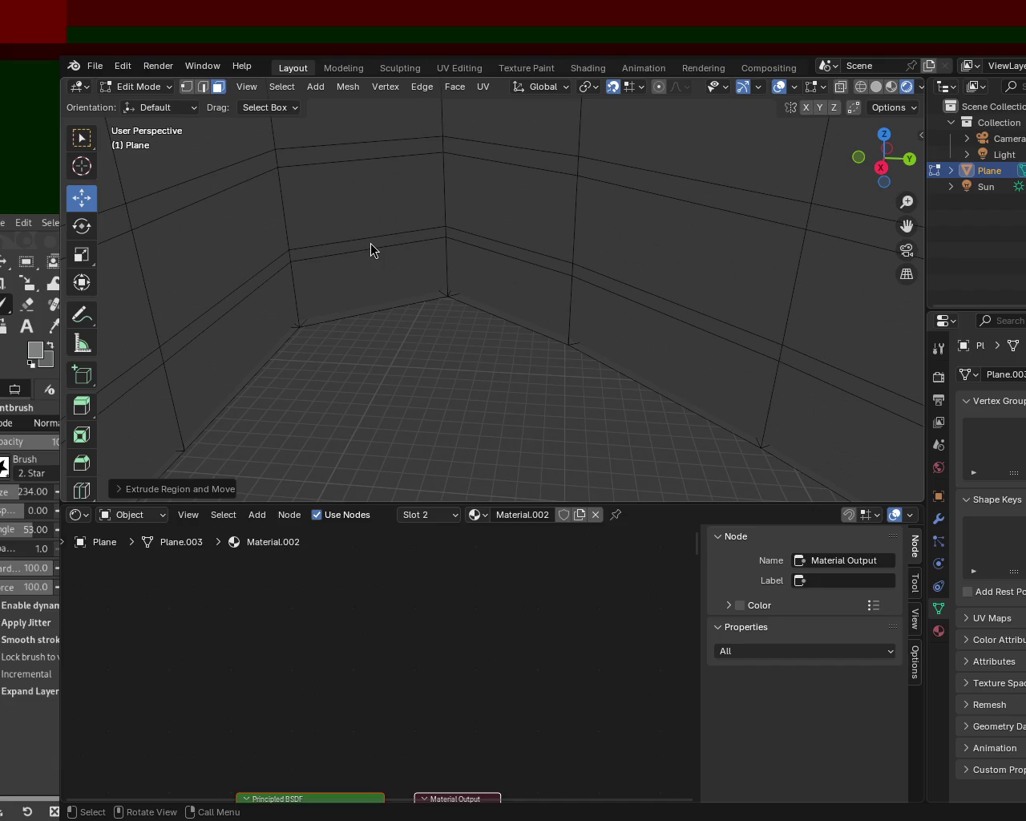
{"action": "mouse_move", "coordinate": [430, 407]}
{"action": "middle_mouse_down", "text": "ctrl"}
{"action": "mouse_move", "coordinate": [449, 316]}
{"action": "mouse_move", "coordinate": [570, 297]}
{"action": "mouse_move", "coordinate": [541, 251]}
{"action": "mouse_move", "coordinate": [559, 323]}
{"action": "mouse_move", "coordinate": [630, 313]}
{"action": "mouse_move", "coordinate": [752, 321]}
{"action": "mouse_move", "coordinate": [813, 339]}
{"action": "mouse_move", "coordinate": [794, 321]}
{"action": "mouse_move", "coordinate": [559, 312]}
{"action": "middle_mouse_up", "text": "ctrl"}
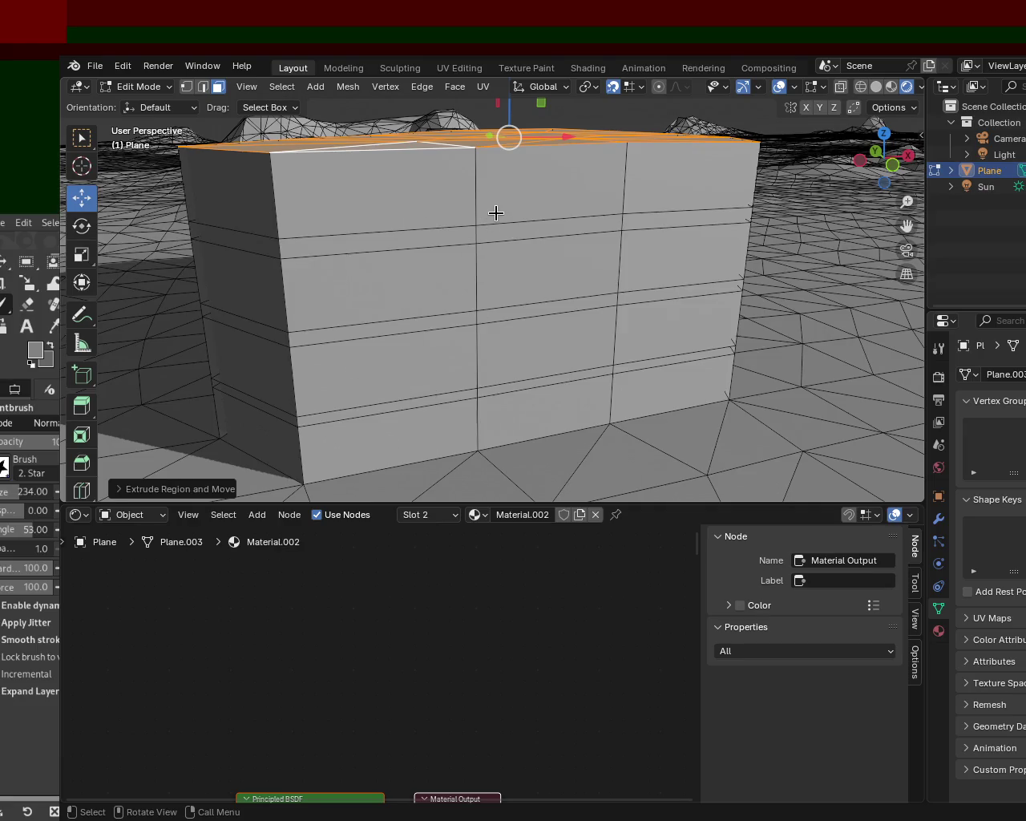
{"action": "scroll", "coordinate": [496, 212], "scroll_direction": "down", "scroll_amount": 5}
{"action": "mouse_move", "coordinate": [495, 212]}
{"action": "middle_mouse_down"}
{"action": "mouse_move", "coordinate": [500, 404]}
{"action": "mouse_move", "coordinate": [508, 307]}
{"action": "middle_mouse_up"}
{"action": "key", "text": "e"}
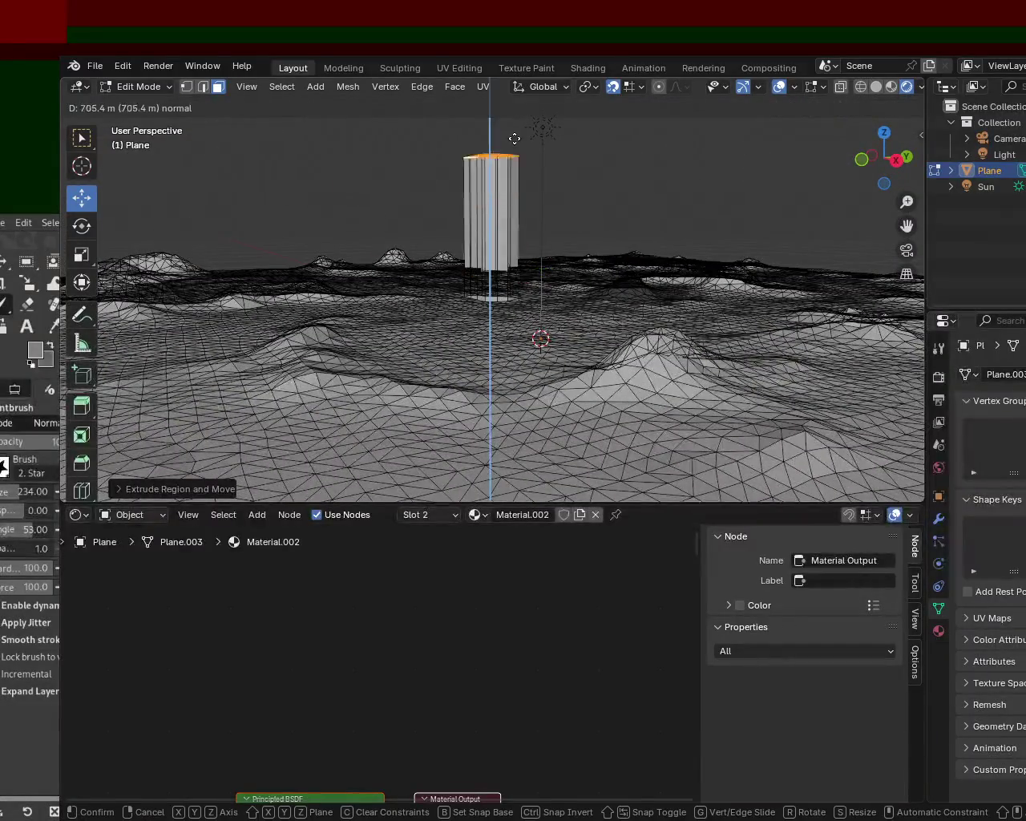
{"action": "left_click", "coordinate": [513, 137]}
Step: Orbit and zoom around the tall pillar to inspect it against the terrain
{"action": "mouse_move", "coordinate": [664, 227]}
{"action": "middle_mouse_down"}
{"action": "mouse_move", "coordinate": [387, 286]}
{"action": "mouse_move", "coordinate": [547, 245]}
{"action": "middle_mouse_up"}
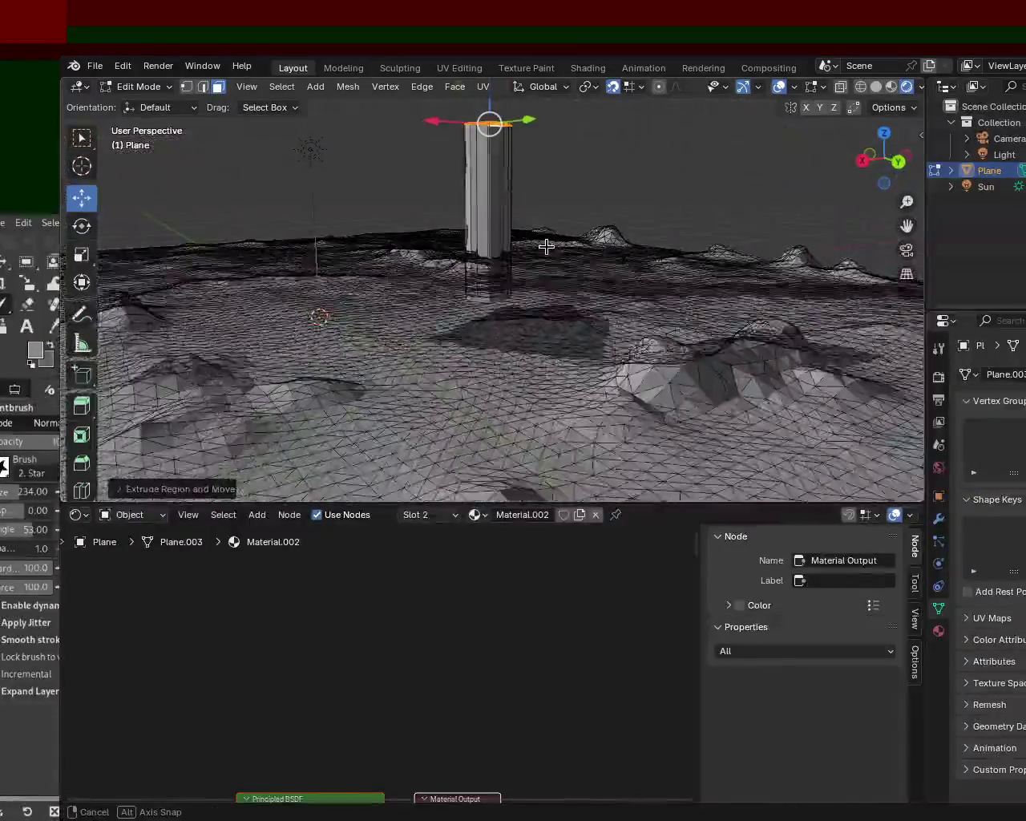
{"action": "scroll", "coordinate": [578, 214], "scroll_direction": "up", "scroll_amount": 5}
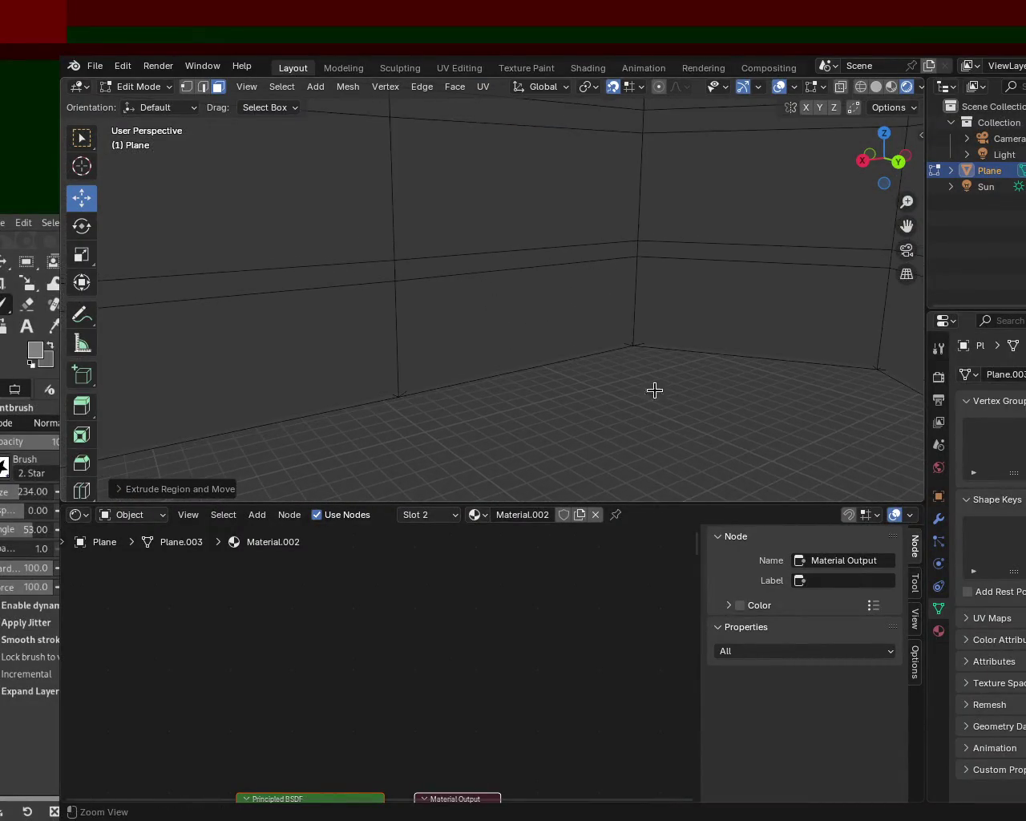
{"action": "scroll", "coordinate": [617, 434], "scroll_direction": "down", "scroll_amount": 5}
{"action": "mouse_move", "coordinate": [456, 222]}
{"action": "middle_mouse_down"}
{"action": "mouse_move", "coordinate": [304, 305]}
{"action": "mouse_move", "coordinate": [485, 282]}
{"action": "middle_mouse_up"}
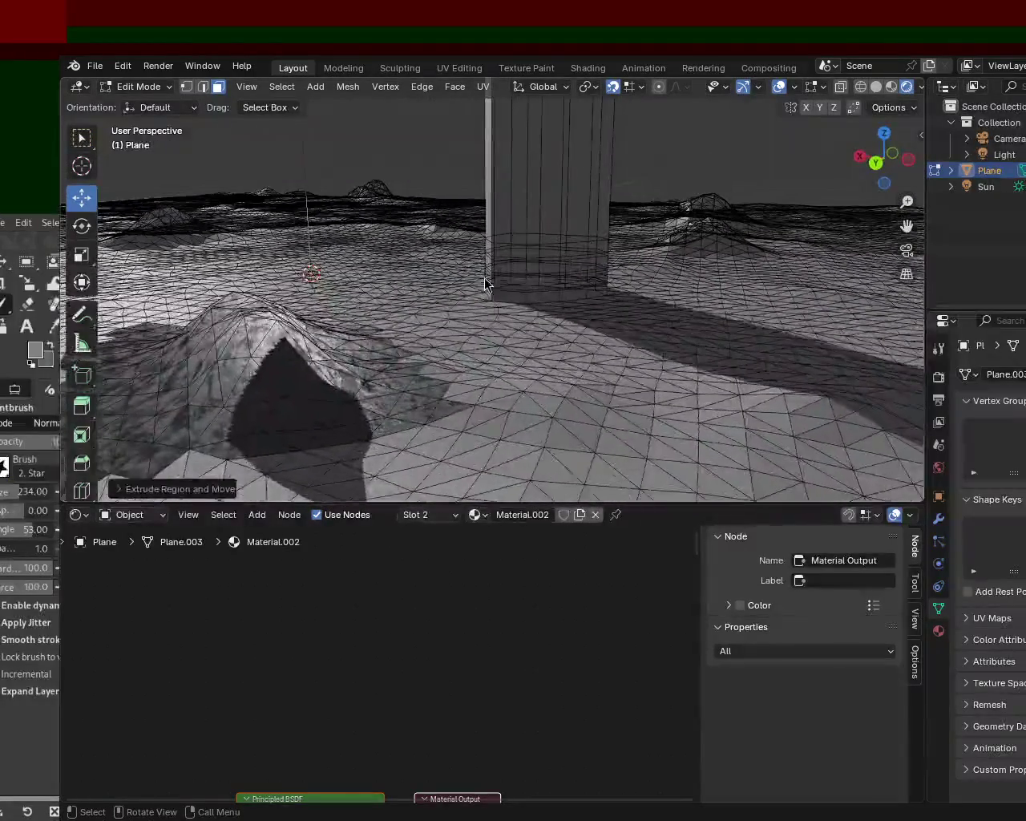
{"action": "middle_click_drag", "start_coordinate": [529, 359], "coordinate": [598, 289]}
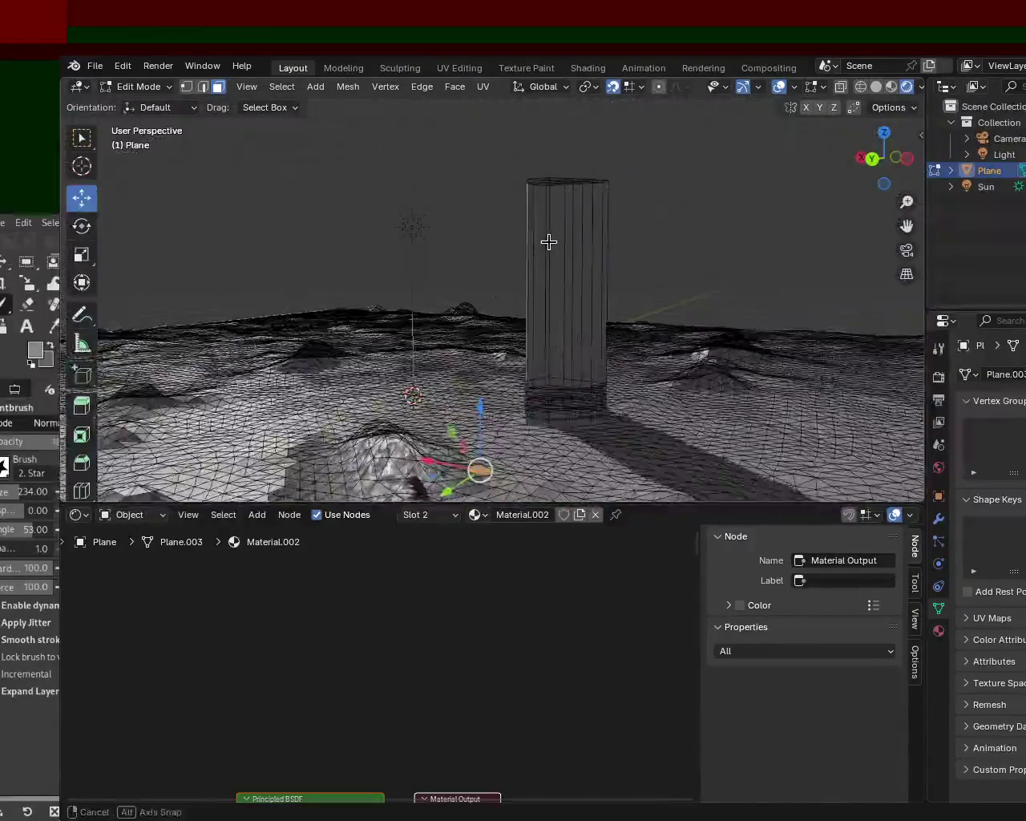
{"action": "mouse_move", "coordinate": [598, 289]}
{"action": "middle_mouse_down"}
{"action": "mouse_move", "coordinate": [607, 242]}
{"action": "mouse_move", "coordinate": [751, 275]}
{"action": "mouse_move", "coordinate": [497, 275]}
{"action": "mouse_move", "coordinate": [465, 309]}
{"action": "mouse_move", "coordinate": [531, 256]}
{"action": "mouse_move", "coordinate": [619, 224]}
{"action": "mouse_move", "coordinate": [586, 284]}
{"action": "mouse_move", "coordinate": [456, 341]}
{"action": "mouse_move", "coordinate": [377, 331]}
{"action": "mouse_move", "coordinate": [417, 321]}
{"action": "mouse_move", "coordinate": [445, 339]}
{"action": "mouse_move", "coordinate": [585, 335]}
{"action": "mouse_move", "coordinate": [583, 349]}
{"action": "mouse_move", "coordinate": [363, 294]}
{"action": "middle_mouse_up"}
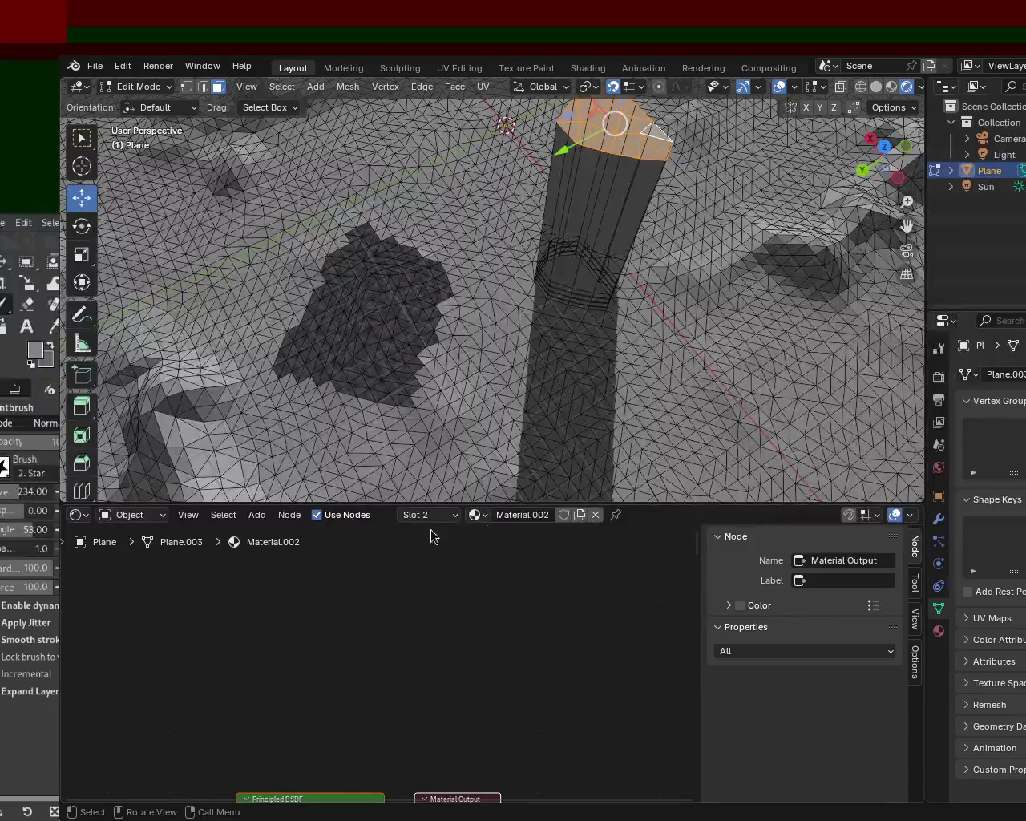
{"action": "scroll", "coordinate": [612, 332], "scroll_direction": "up", "scroll_amount": 4}
{"action": "scroll", "coordinate": [637, 339], "scroll_direction": "up", "scroll_amount": 2}
{"action": "scroll", "coordinate": [583, 277], "scroll_direction": "up", "scroll_amount": 2}
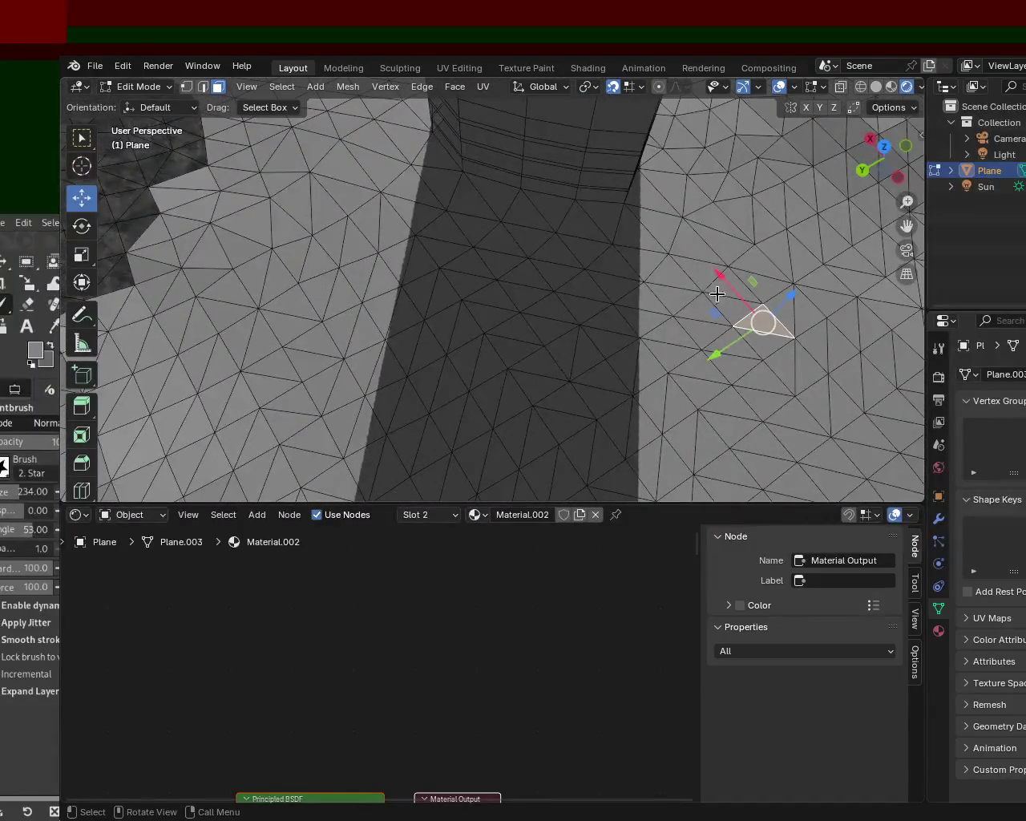
{"action": "scroll", "coordinate": [284, 370], "scroll_direction": "down", "scroll_amount": 8}
{"action": "mouse_move", "coordinate": [283, 370]}
{"action": "middle_mouse_down"}
{"action": "mouse_move", "coordinate": [577, 226]}
{"action": "mouse_move", "coordinate": [762, 297]}
{"action": "mouse_move", "coordinate": [302, 353]}
{"action": "mouse_move", "coordinate": [401, 327]}
{"action": "mouse_move", "coordinate": [474, 366]}
{"action": "mouse_move", "coordinate": [365, 283]}
{"action": "mouse_move", "coordinate": [557, 396]}
{"action": "mouse_move", "coordinate": [619, 297]}
{"action": "mouse_move", "coordinate": [321, 274]}
{"action": "middle_mouse_up"}
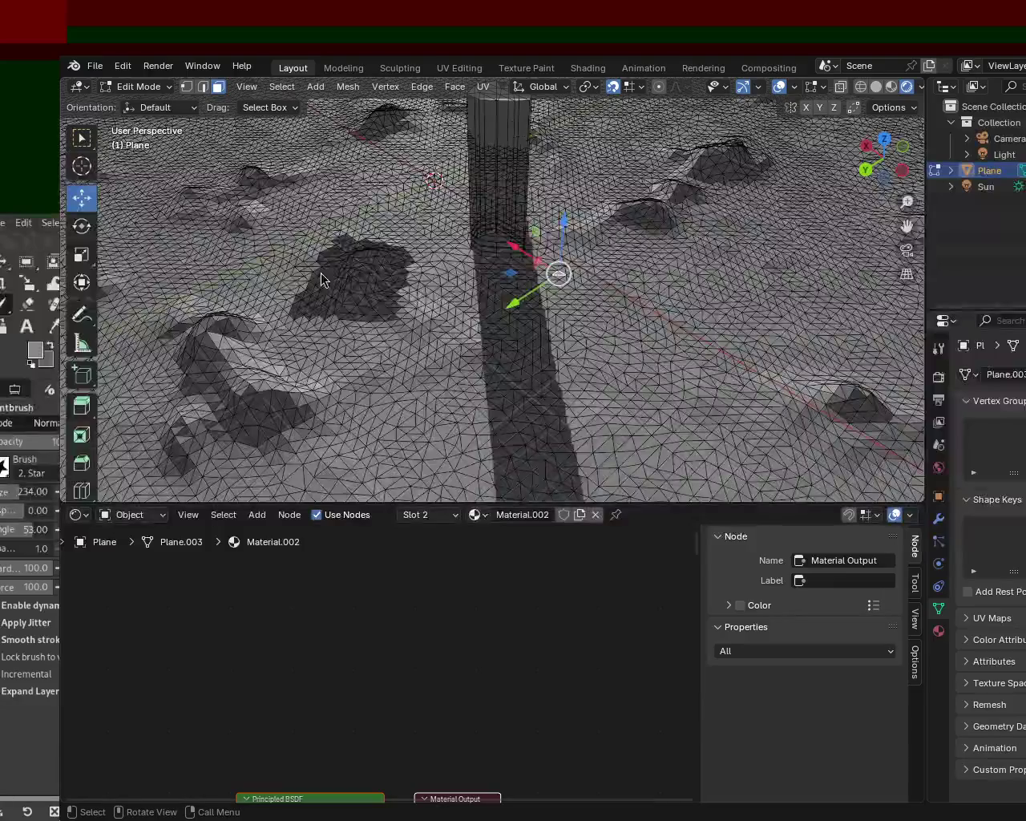
{"action": "mouse_move", "coordinate": [583, 299]}
{"action": "middle_mouse_down"}
{"action": "mouse_move", "coordinate": [513, 289]}
{"action": "mouse_move", "coordinate": [440, 254]}
{"action": "mouse_move", "coordinate": [287, 295]}
{"action": "mouse_move", "coordinate": [277, 345]}
{"action": "mouse_move", "coordinate": [689, 272]}
{"action": "mouse_move", "coordinate": [659, 256]}
{"action": "mouse_move", "coordinate": [701, 312]}
{"action": "mouse_move", "coordinate": [450, 253]}
{"action": "middle_mouse_up"}
{"action": "scroll", "coordinate": [450, 252], "scroll_direction": "up", "scroll_amount": 3}
{"action": "scroll", "coordinate": [513, 225], "scroll_direction": "down", "scroll_amount": 1}
{"action": "mouse_move", "coordinate": [513, 224]}
{"action": "middle_mouse_down"}
{"action": "mouse_move", "coordinate": [593, 237]}
{"action": "mouse_move", "coordinate": [620, 319]}
{"action": "mouse_move", "coordinate": [689, 310]}
{"action": "mouse_move", "coordinate": [583, 332]}
{"action": "mouse_move", "coordinate": [490, 335]}
{"action": "middle_mouse_up"}
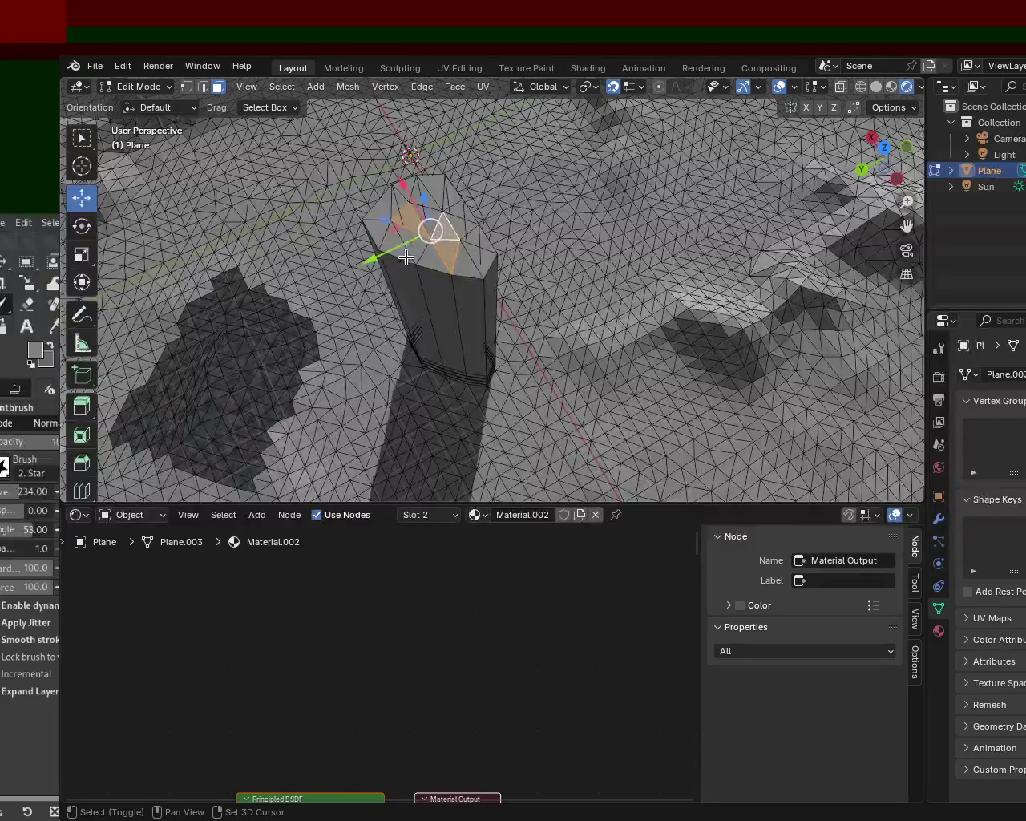
Step: Extrude the pillar's top face twice more, adding a narrower upper shaft
{"action": "key", "text": "e"}
{"action": "left_click", "coordinate": [416, 185]}
{"action": "mouse_move", "coordinate": [417, 184]}
{"action": "middle_mouse_down"}
{"action": "mouse_move", "coordinate": [486, 338]}
{"action": "mouse_move", "coordinate": [360, 304]}
{"action": "middle_mouse_up"}
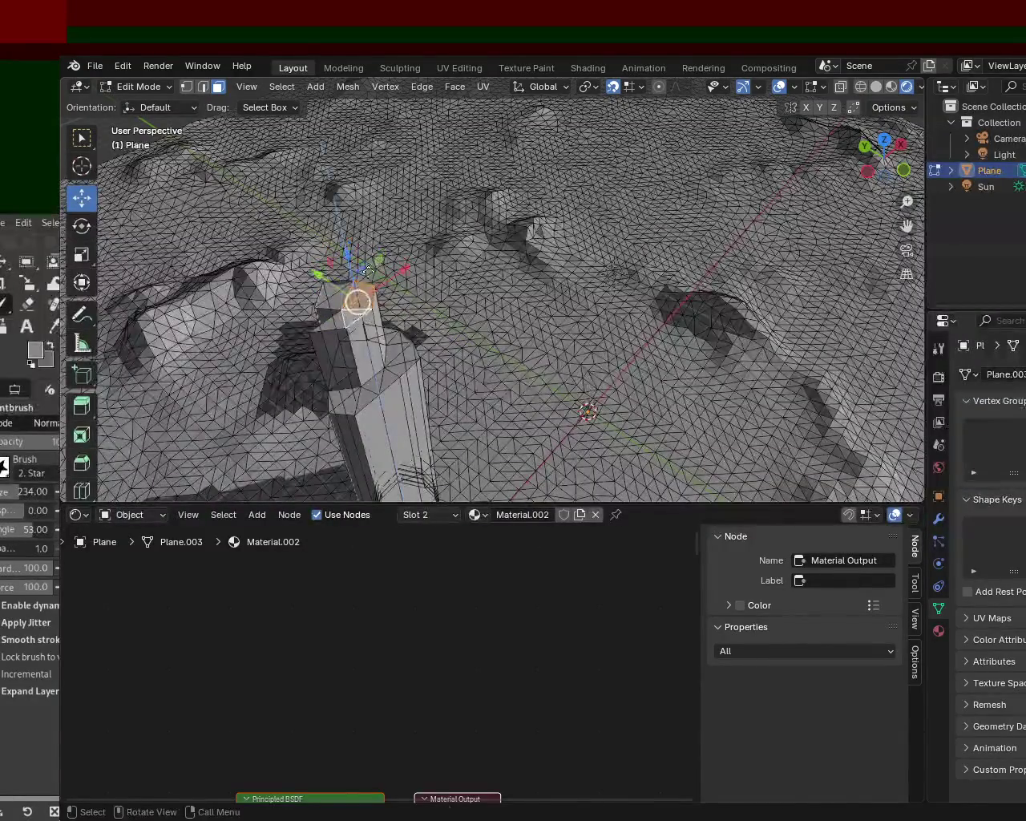
{"action": "key", "text": "e"}
{"action": "left_click", "coordinate": [368, 148]}
{"action": "mouse_move", "coordinate": [369, 149]}
{"action": "middle_mouse_down"}
{"action": "mouse_move", "coordinate": [531, 158]}
{"action": "mouse_move", "coordinate": [671, 256]}
{"action": "mouse_move", "coordinate": [698, 259]}
{"action": "mouse_move", "coordinate": [589, 235]}
{"action": "mouse_move", "coordinate": [683, 311]}
{"action": "mouse_move", "coordinate": [561, 297]}
{"action": "mouse_move", "coordinate": [503, 287]}
{"action": "mouse_move", "coordinate": [783, 236]}
{"action": "mouse_move", "coordinate": [824, 218]}
{"action": "middle_mouse_up"}
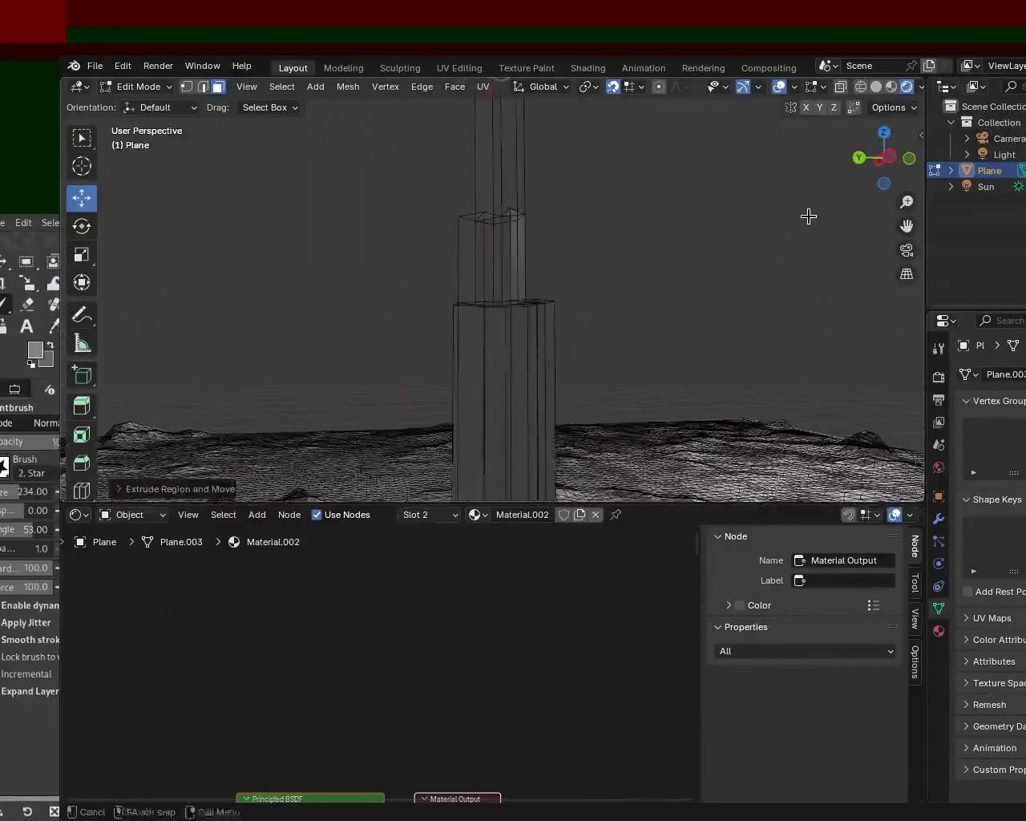
{"action": "mouse_move", "coordinate": [554, 311]}
{"action": "middle_mouse_down"}
{"action": "mouse_move", "coordinate": [636, 321]}
{"action": "mouse_move", "coordinate": [586, 280]}
{"action": "mouse_move", "coordinate": [561, 288]}
{"action": "mouse_move", "coordinate": [637, 293]}
{"action": "mouse_move", "coordinate": [468, 314]}
{"action": "mouse_move", "coordinate": [549, 299]}
{"action": "mouse_move", "coordinate": [358, 294]}
{"action": "mouse_move", "coordinate": [446, 300]}
{"action": "middle_mouse_up"}
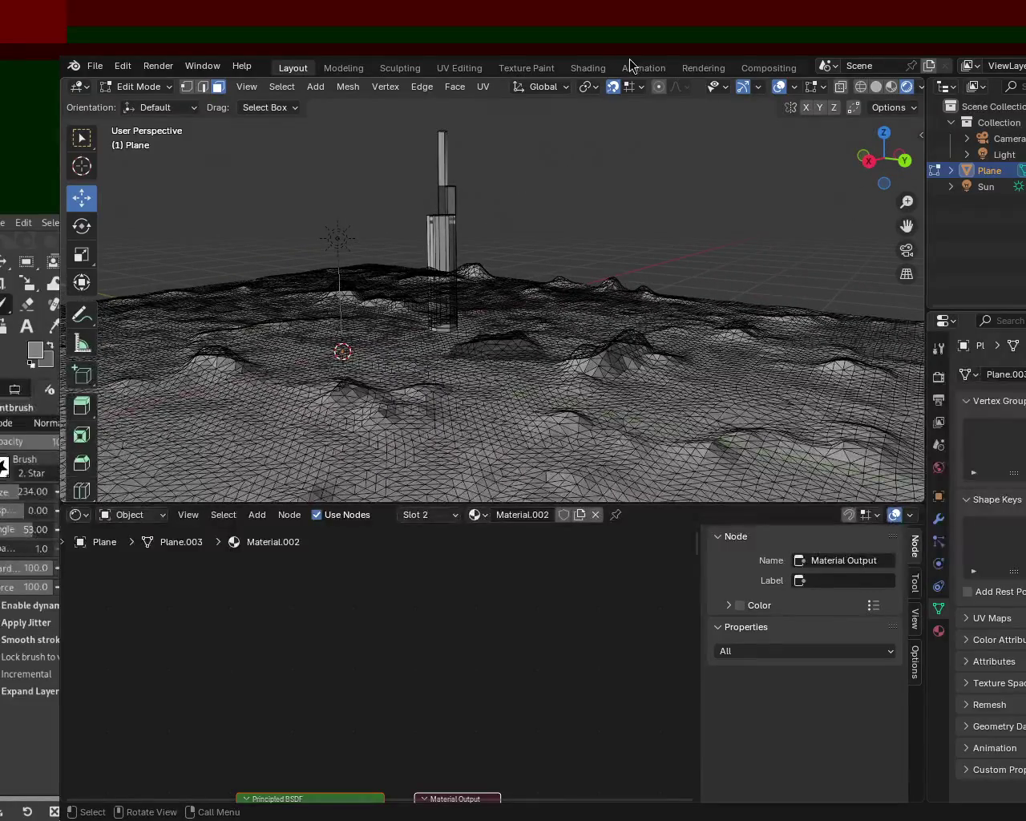
Step: Hide the viewport overlays and orbit to see the shaded pillar and dark mound
{"action": "left_click", "coordinate": [776, 93]}
{"action": "mouse_move", "coordinate": [596, 214]}
{"action": "middle_mouse_down"}
{"action": "mouse_move", "coordinate": [355, 264]}
{"action": "mouse_move", "coordinate": [465, 291]}
{"action": "mouse_move", "coordinate": [543, 227]}
{"action": "mouse_move", "coordinate": [459, 205]}
{"action": "mouse_move", "coordinate": [472, 240]}
{"action": "mouse_move", "coordinate": [515, 259]}
{"action": "middle_mouse_up"}
{"action": "mouse_move", "coordinate": [492, 209]}
{"action": "middle_mouse_down"}
{"action": "mouse_move", "coordinate": [659, 222]}
{"action": "mouse_move", "coordinate": [583, 299]}
{"action": "mouse_move", "coordinate": [680, 302]}
{"action": "mouse_move", "coordinate": [680, 335]}
{"action": "mouse_move", "coordinate": [494, 305]}
{"action": "mouse_move", "coordinate": [433, 314]}
{"action": "middle_mouse_up"}
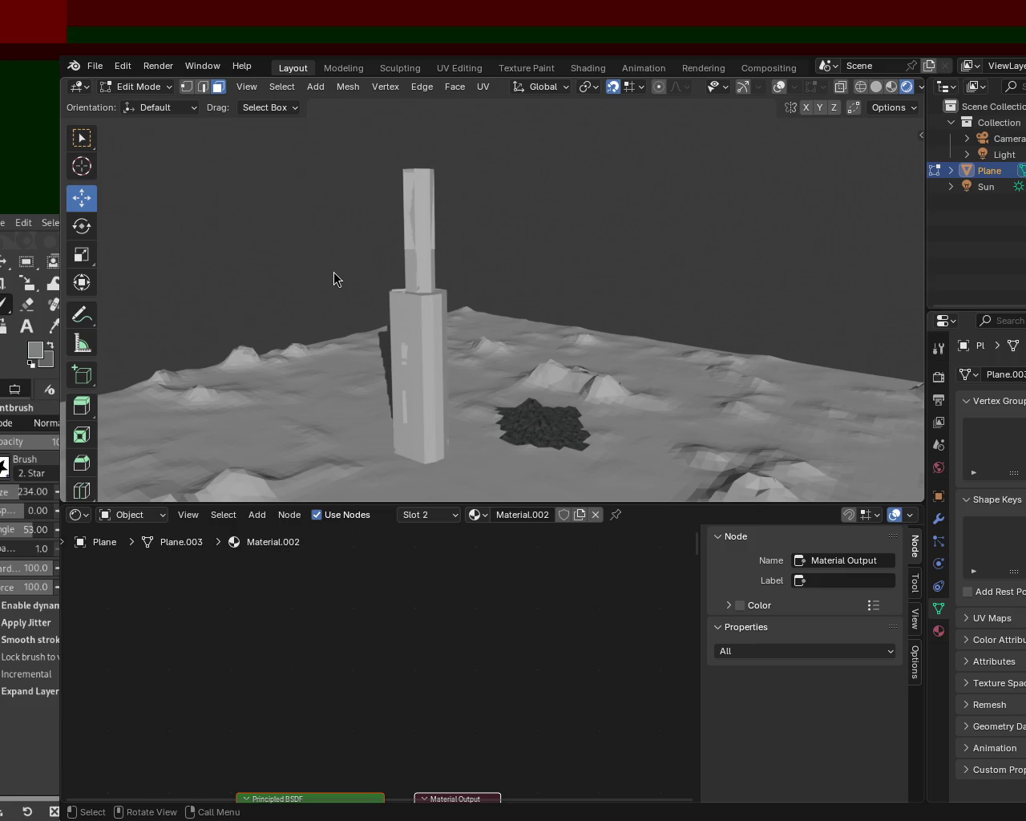
Step: Orbit and zoom around the terrain and tower to review them from several angles
{"action": "mouse_move", "coordinate": [461, 330]}
{"action": "middle_mouse_down"}
{"action": "mouse_move", "coordinate": [631, 389]}
{"action": "mouse_move", "coordinate": [748, 339]}
{"action": "mouse_move", "coordinate": [698, 469]}
{"action": "mouse_move", "coordinate": [681, 429]}
{"action": "mouse_move", "coordinate": [582, 420]}
{"action": "mouse_move", "coordinate": [515, 377]}
{"action": "middle_mouse_up"}
{"action": "middle_click_drag", "start_coordinate": [404, 315], "coordinate": [395, 316]}
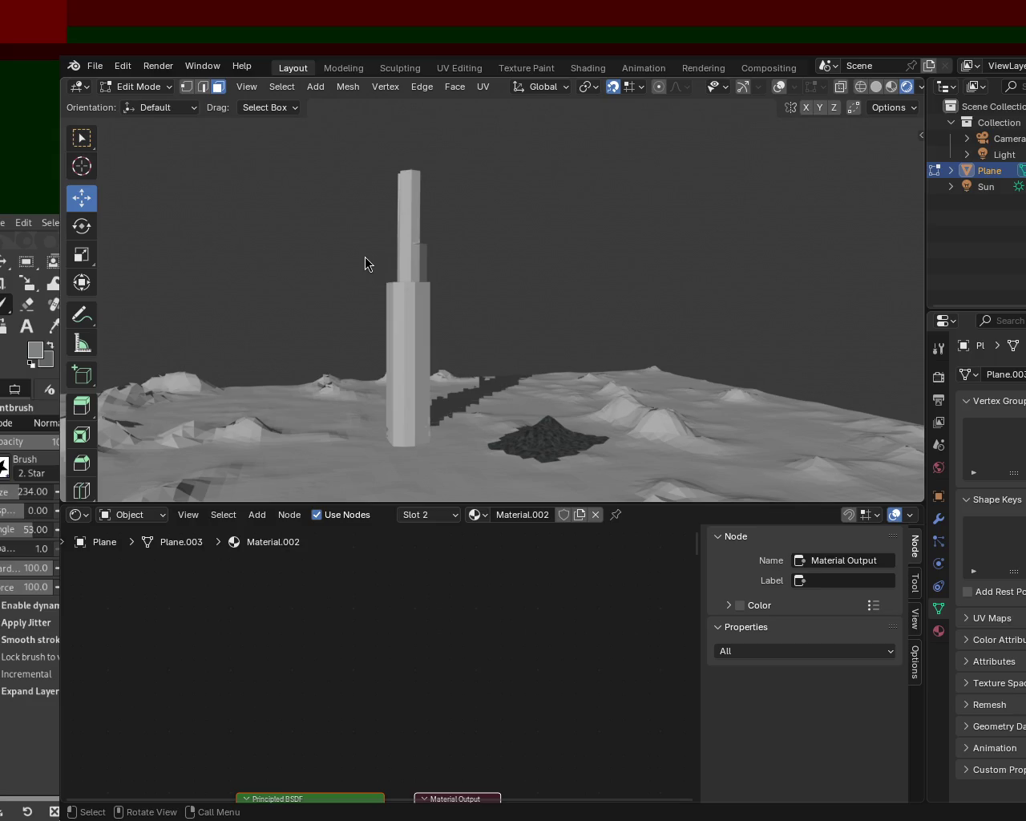
{"action": "mouse_move", "coordinate": [449, 229]}
{"action": "middle_mouse_down"}
{"action": "mouse_move", "coordinate": [664, 368]}
{"action": "mouse_move", "coordinate": [649, 333]}
{"action": "mouse_move", "coordinate": [708, 328]}
{"action": "mouse_move", "coordinate": [694, 274]}
{"action": "mouse_move", "coordinate": [677, 280]}
{"action": "mouse_move", "coordinate": [714, 267]}
{"action": "mouse_move", "coordinate": [567, 265]}
{"action": "mouse_move", "coordinate": [426, 293]}
{"action": "mouse_move", "coordinate": [339, 275]}
{"action": "mouse_move", "coordinate": [537, 302]}
{"action": "middle_mouse_up"}
{"action": "scroll", "coordinate": [486, 221], "scroll_direction": "up", "scroll_amount": 5}
{"action": "mouse_move", "coordinate": [485, 221]}
{"action": "middle_mouse_down"}
{"action": "mouse_move", "coordinate": [495, 317]}
{"action": "mouse_move", "coordinate": [502, 264]}
{"action": "mouse_move", "coordinate": [493, 325]}
{"action": "mouse_move", "coordinate": [531, 347]}
{"action": "mouse_move", "coordinate": [487, 281]}
{"action": "middle_mouse_up"}
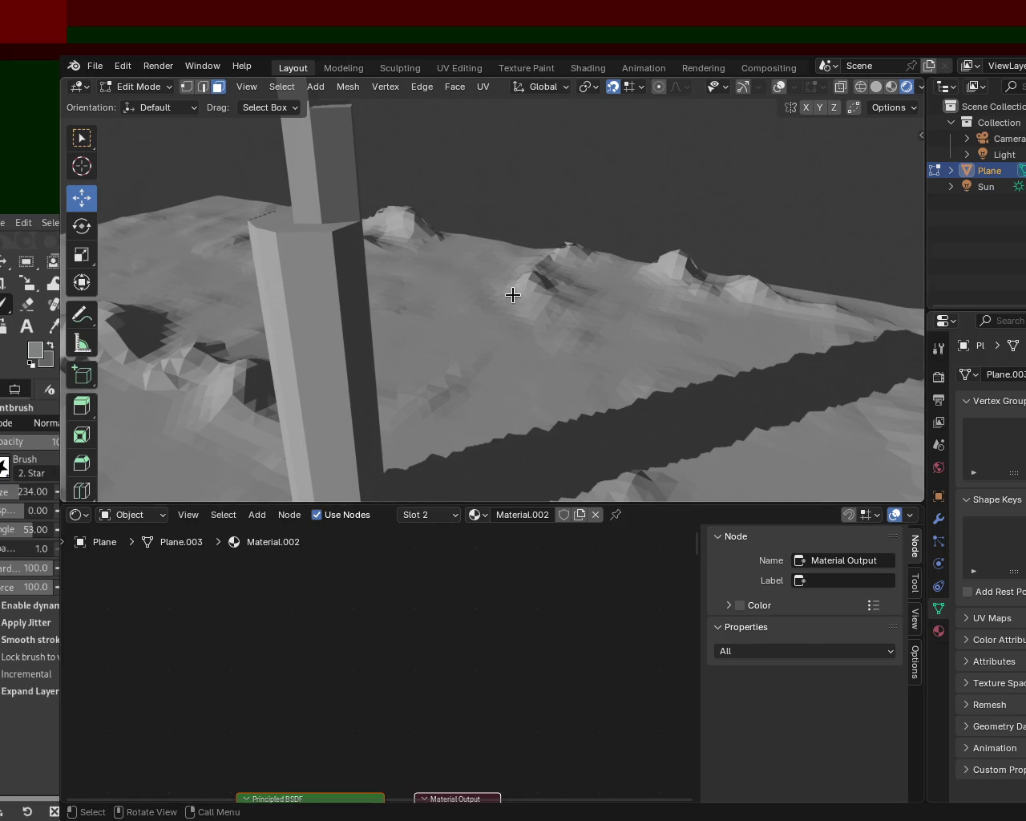
{"action": "scroll", "coordinate": [488, 275], "scroll_direction": "down", "scroll_amount": 3}
{"action": "mouse_move", "coordinate": [487, 275]}
{"action": "middle_mouse_down", "text": "ctrl"}
{"action": "mouse_move", "coordinate": [490, 401]}
{"action": "mouse_move", "coordinate": [562, 303]}
{"action": "mouse_move", "coordinate": [505, 263]}
{"action": "mouse_move", "coordinate": [553, 332]}
{"action": "mouse_move", "coordinate": [584, 306]}
{"action": "mouse_move", "coordinate": [591, 365]}
{"action": "mouse_move", "coordinate": [508, 344]}
{"action": "mouse_move", "coordinate": [580, 233]}
{"action": "mouse_move", "coordinate": [652, 275]}
{"action": "mouse_move", "coordinate": [701, 285]}
{"action": "middle_mouse_up", "text": "ctrl"}
Step: Save the scene as terrain_1.blend and switch to Object Mode
{"action": "key", "text": "ctrl+s"}
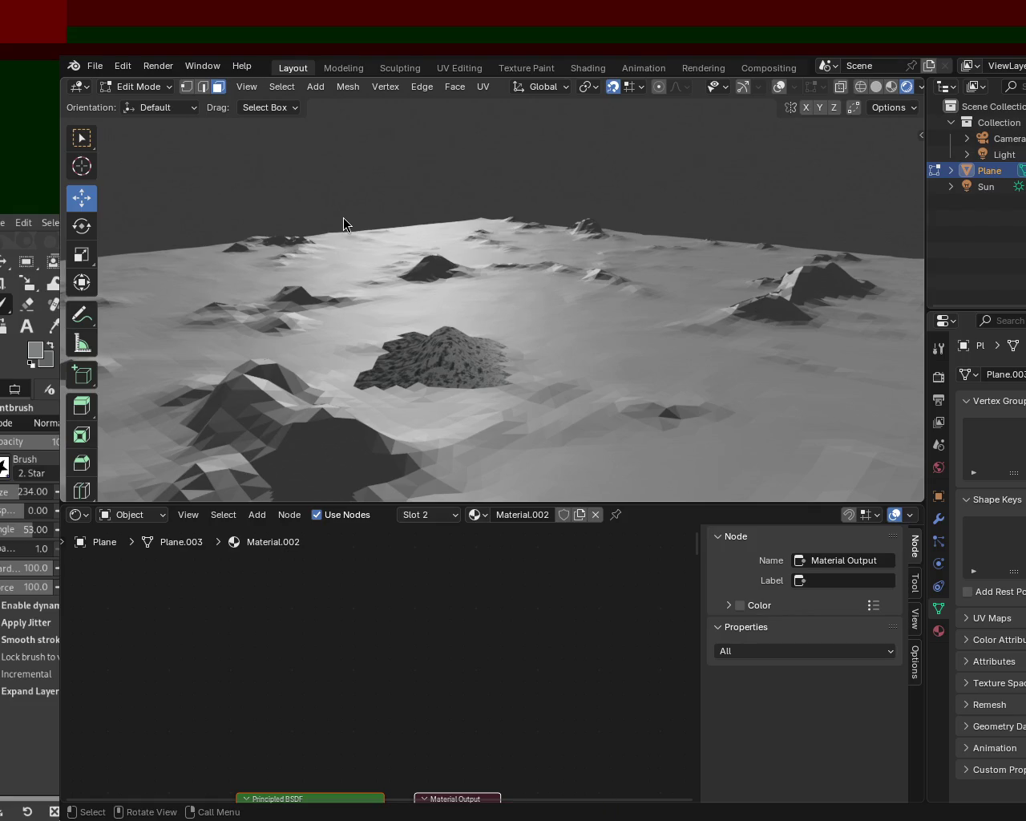
{"action": "key", "text": "Tab"}
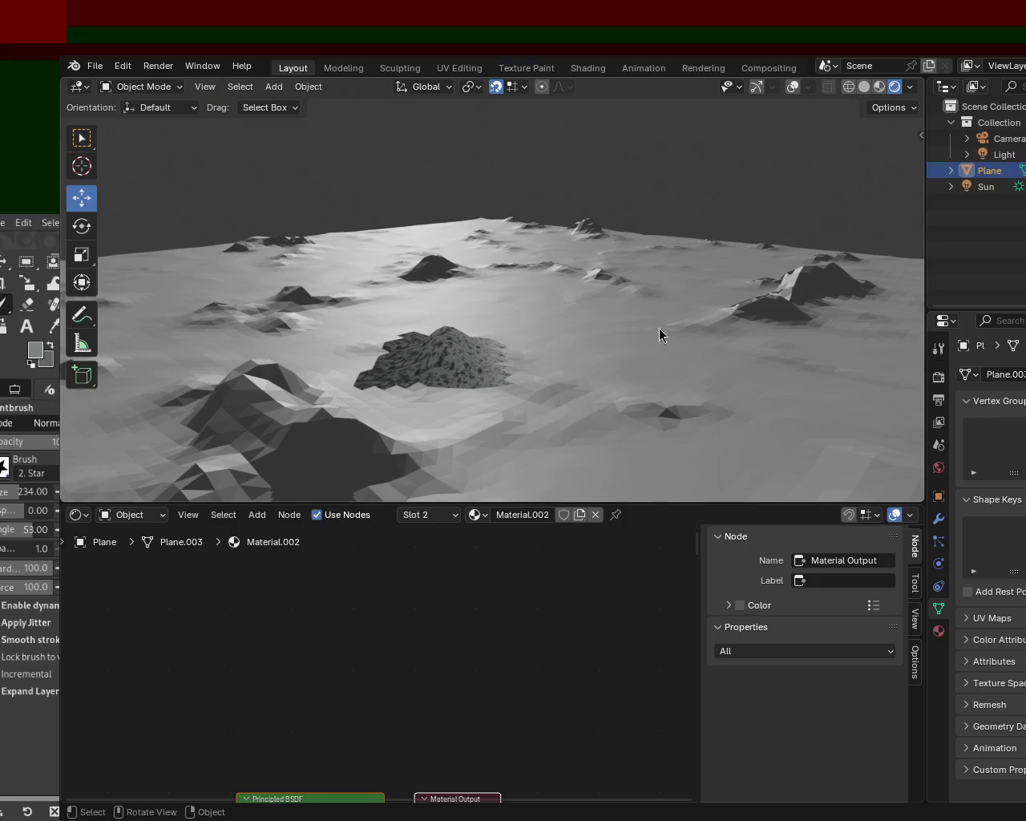
Step: Re-enter Edit Mode in vertex select, box-select a rectangular patch, and trial-extrude it (undone)
{"action": "key", "text": "Tab"}
{"action": "mouse_move", "coordinate": [853, 160]}
{"action": "middle_mouse_down"}
{"action": "mouse_move", "coordinate": [611, 354]}
{"action": "mouse_move", "coordinate": [609, 252]}
{"action": "middle_mouse_up"}
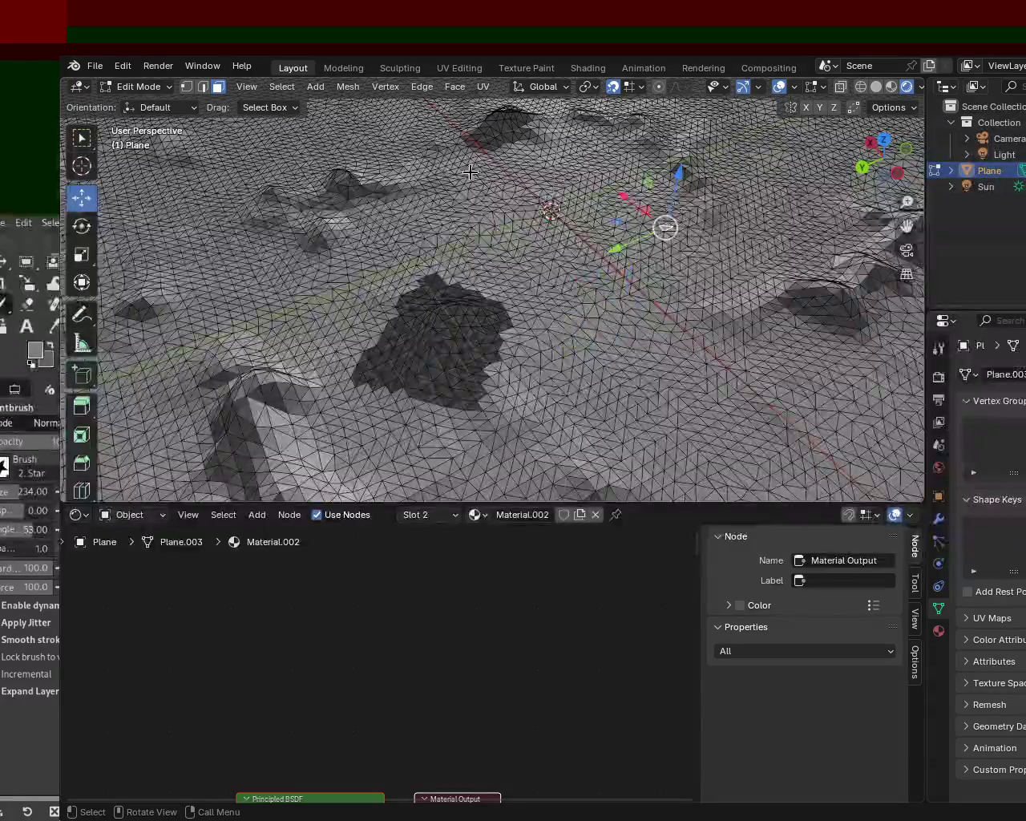
{"action": "left_click", "coordinate": [184, 88]}
{"action": "left_click", "coordinate": [573, 240]}
{"action": "left_click", "coordinate": [579, 190], "text": "ctrl"}
{"action": "left_click_drag", "start_coordinate": [614, 223], "coordinate": [812, 433]}
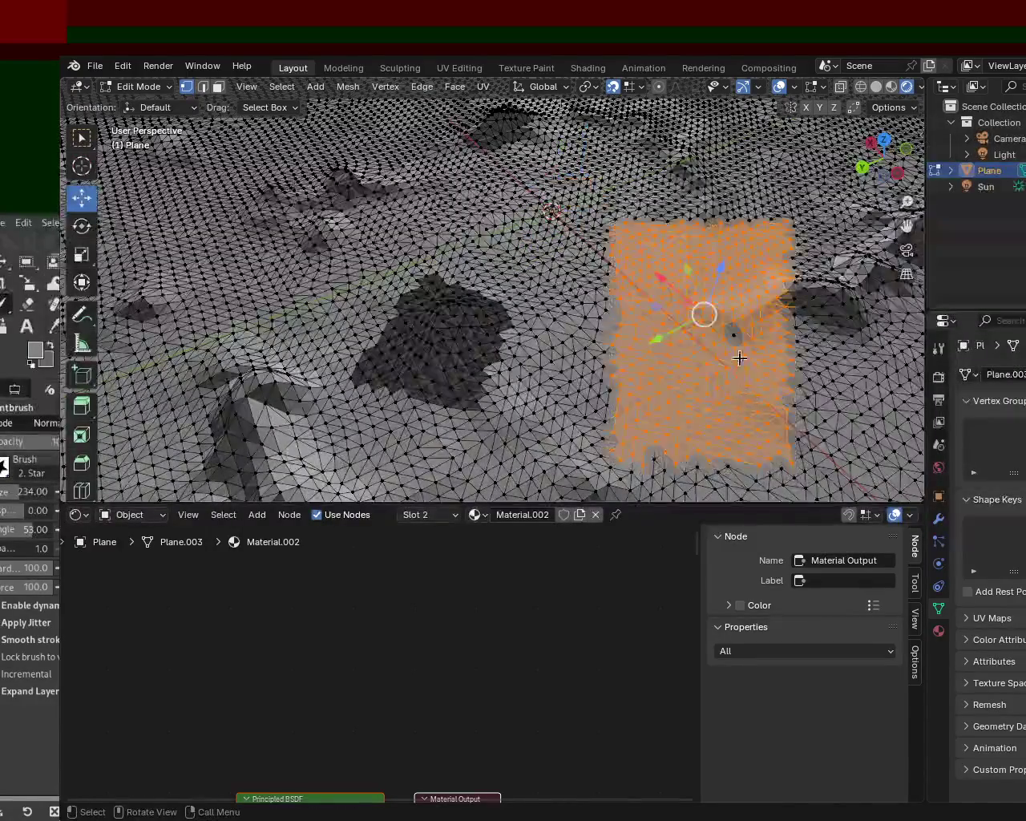
{"action": "key", "text": "e"}
{"action": "left_click", "coordinate": [705, 179]}
{"action": "mouse_move", "coordinate": [657, 227]}
{"action": "middle_mouse_down"}
{"action": "mouse_move", "coordinate": [554, 165]}
{"action": "mouse_move", "coordinate": [775, 270]}
{"action": "mouse_move", "coordinate": [609, 241]}
{"action": "middle_mouse_up"}
{"action": "key", "text": "ctrl+z"}
{"action": "key", "text": "ctrl+z"}
Step: Box-select the rectangular patch again and extrude it upward into a tall column
{"action": "left_click_drag", "start_coordinate": [694, 313], "coordinate": [580, 202]}
{"action": "key", "text": "e"}
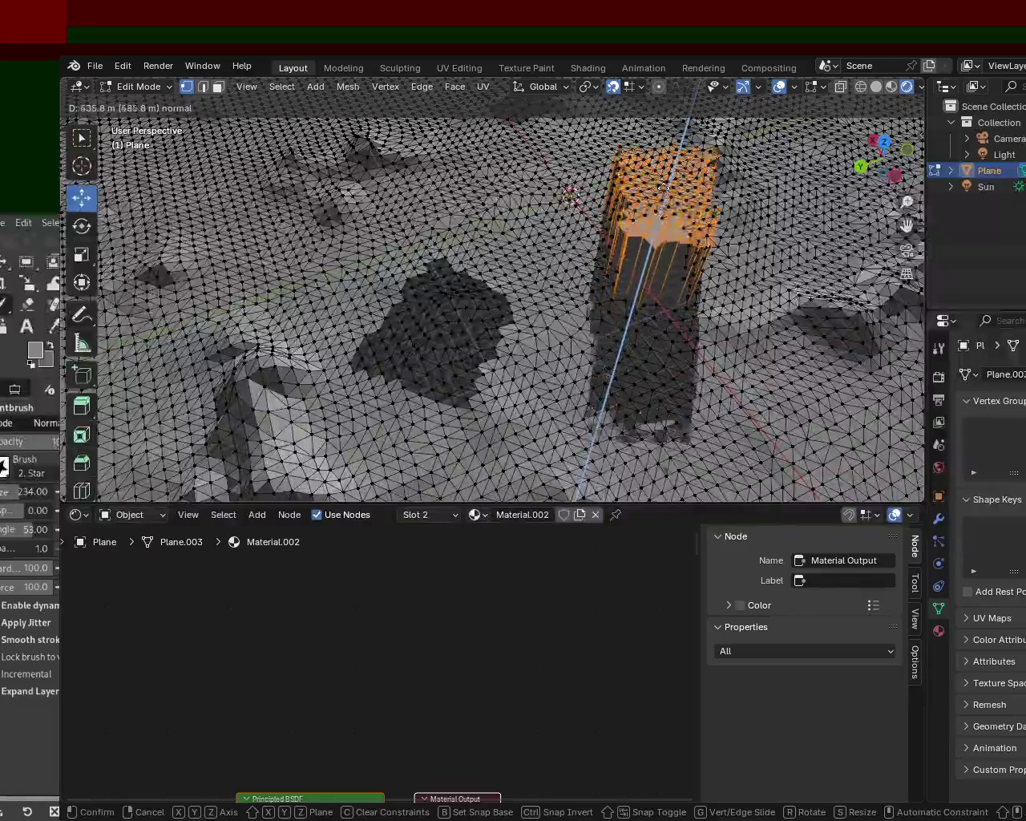
{"action": "left_click", "coordinate": [666, 241]}
{"action": "mouse_move", "coordinate": [666, 241]}
{"action": "middle_mouse_down"}
{"action": "mouse_move", "coordinate": [690, 265]}
{"action": "mouse_move", "coordinate": [429, 282]}
{"action": "middle_mouse_up"}
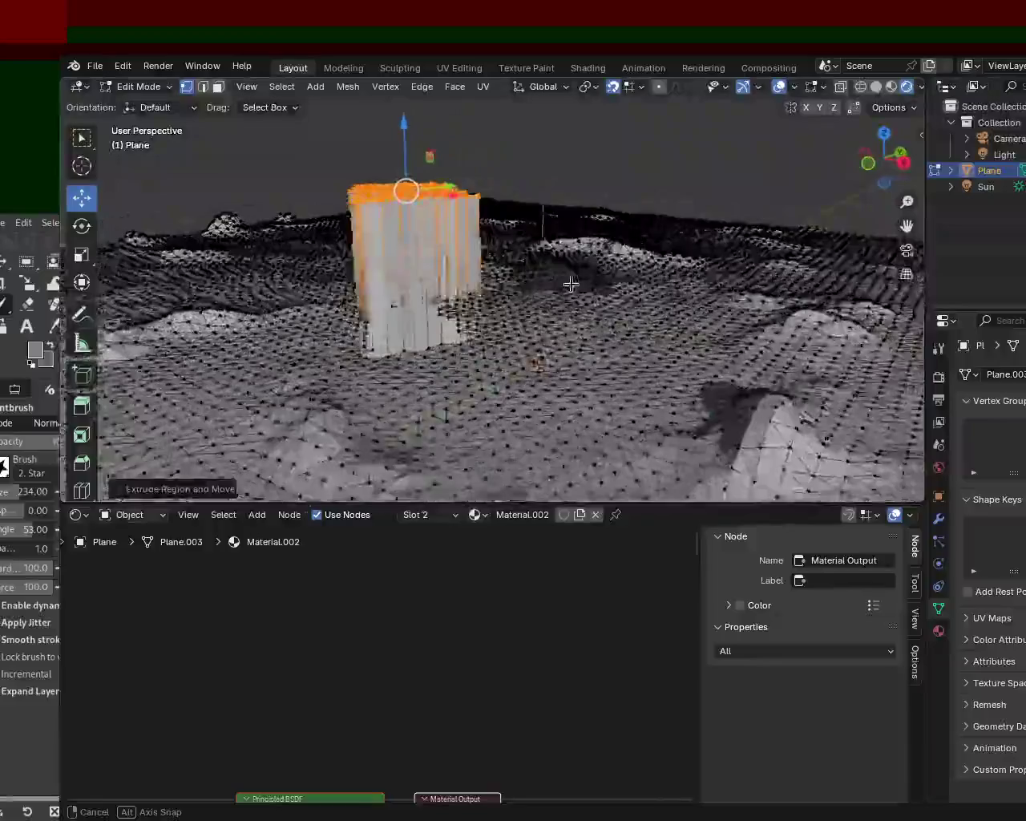
{"action": "mouse_move", "coordinate": [430, 282]}
{"action": "middle_mouse_down"}
{"action": "mouse_move", "coordinate": [617, 307]}
{"action": "mouse_move", "coordinate": [567, 346]}
{"action": "mouse_move", "coordinate": [593, 353]}
{"action": "mouse_move", "coordinate": [542, 259]}
{"action": "mouse_move", "coordinate": [494, 243]}
{"action": "middle_mouse_up"}
{"action": "scroll", "coordinate": [592, 353], "scroll_direction": "up", "scroll_amount": 3}
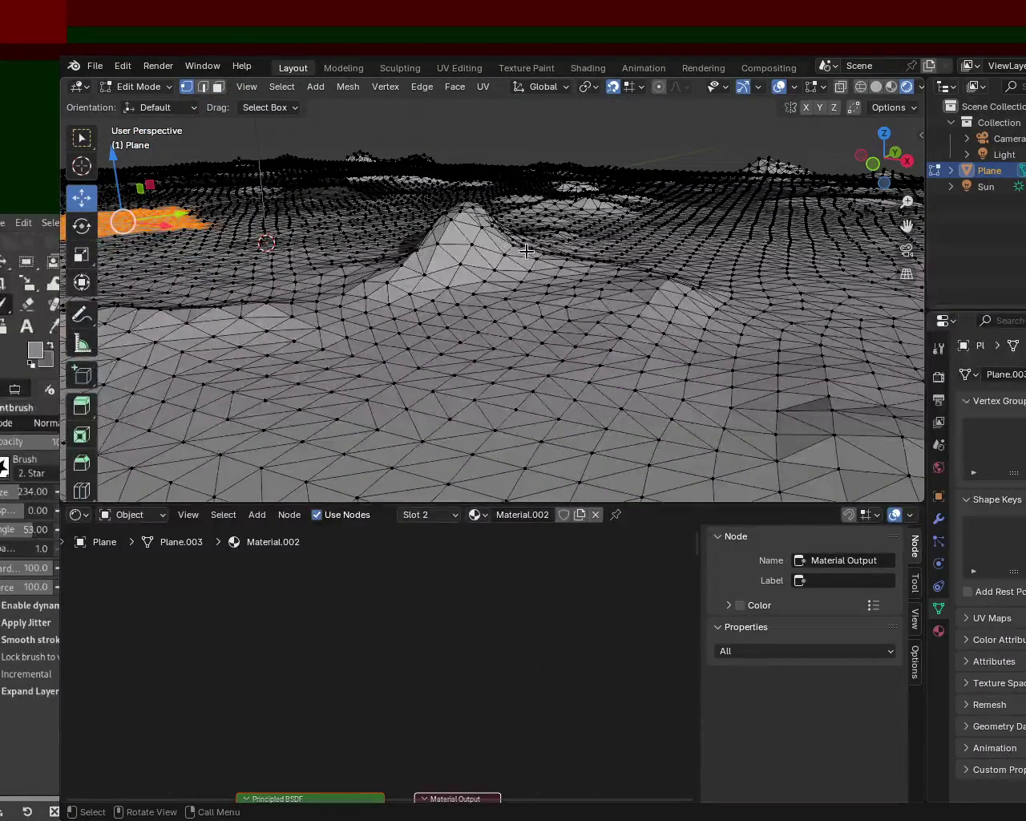
Step: Switch to Face select and pick three adjacent faces on the central peak
{"action": "left_click", "coordinate": [481, 256]}
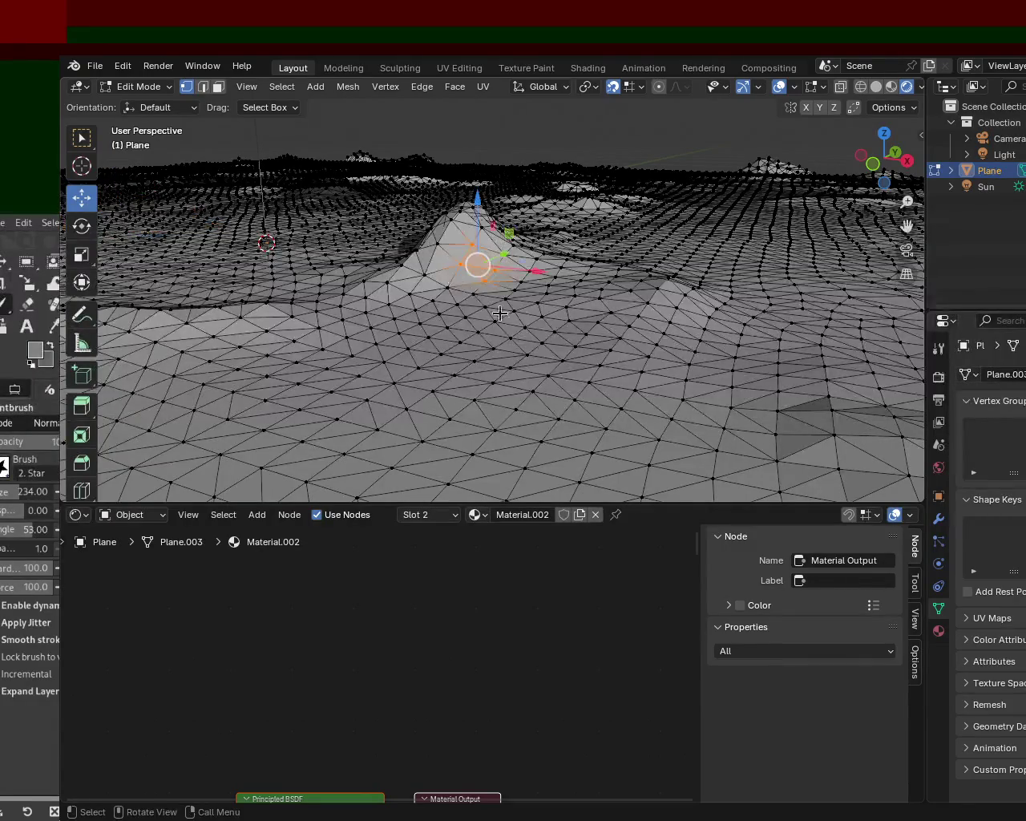
{"action": "middle_click_drag", "start_coordinate": [497, 309], "coordinate": [758, 162]}
{"action": "left_click", "coordinate": [218, 86]}
{"action": "middle_click_drag", "start_coordinate": [517, 259], "coordinate": [467, 255]}
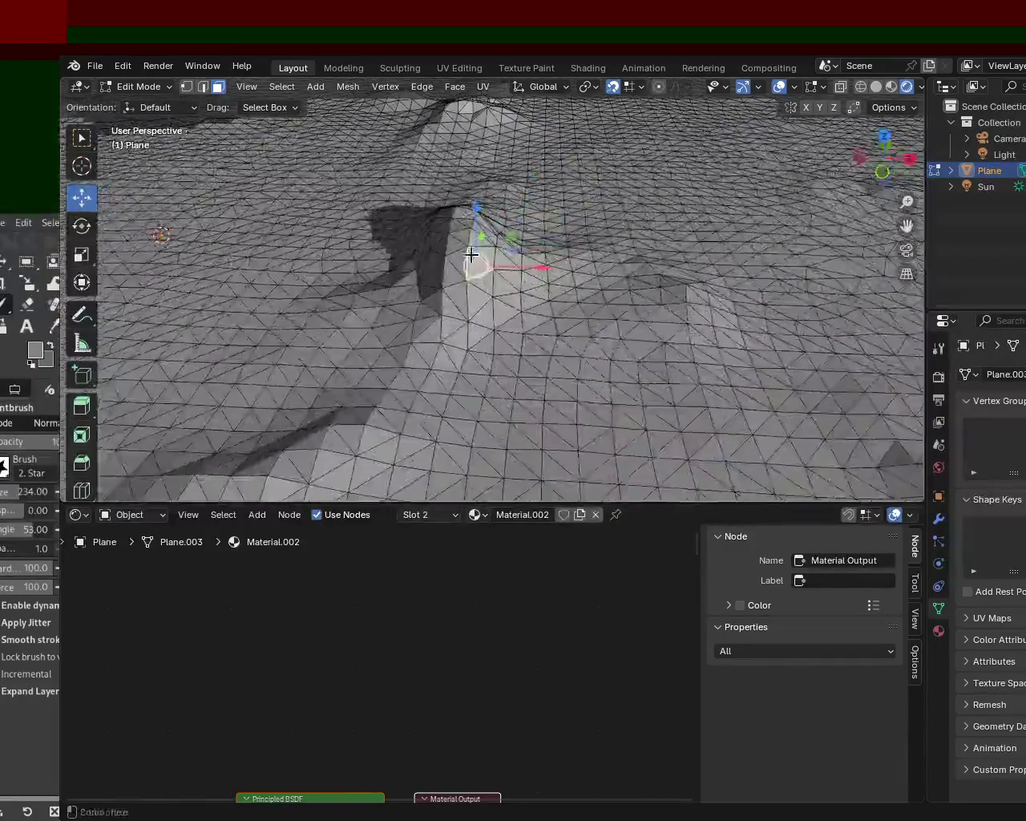
{"action": "left_click", "coordinate": [444, 259], "text": "shift"}
{"action": "left_click", "coordinate": [470, 286], "text": "shift"}
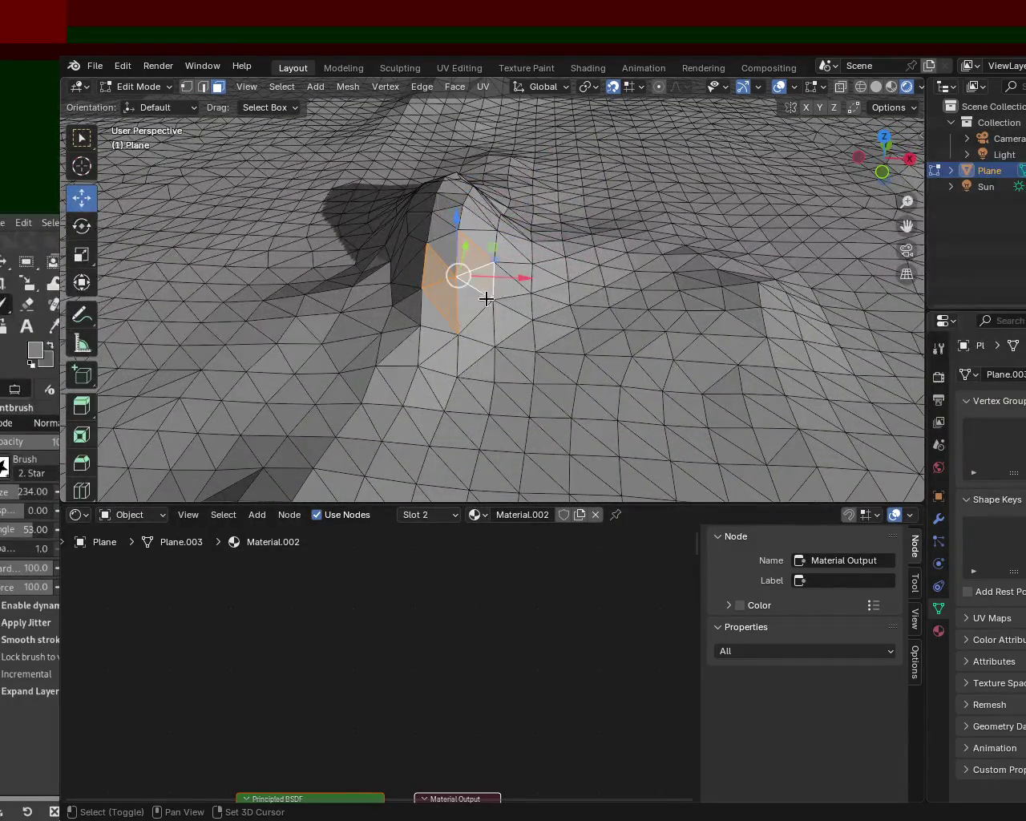
{"action": "left_click", "coordinate": [513, 281], "text": "shift"}
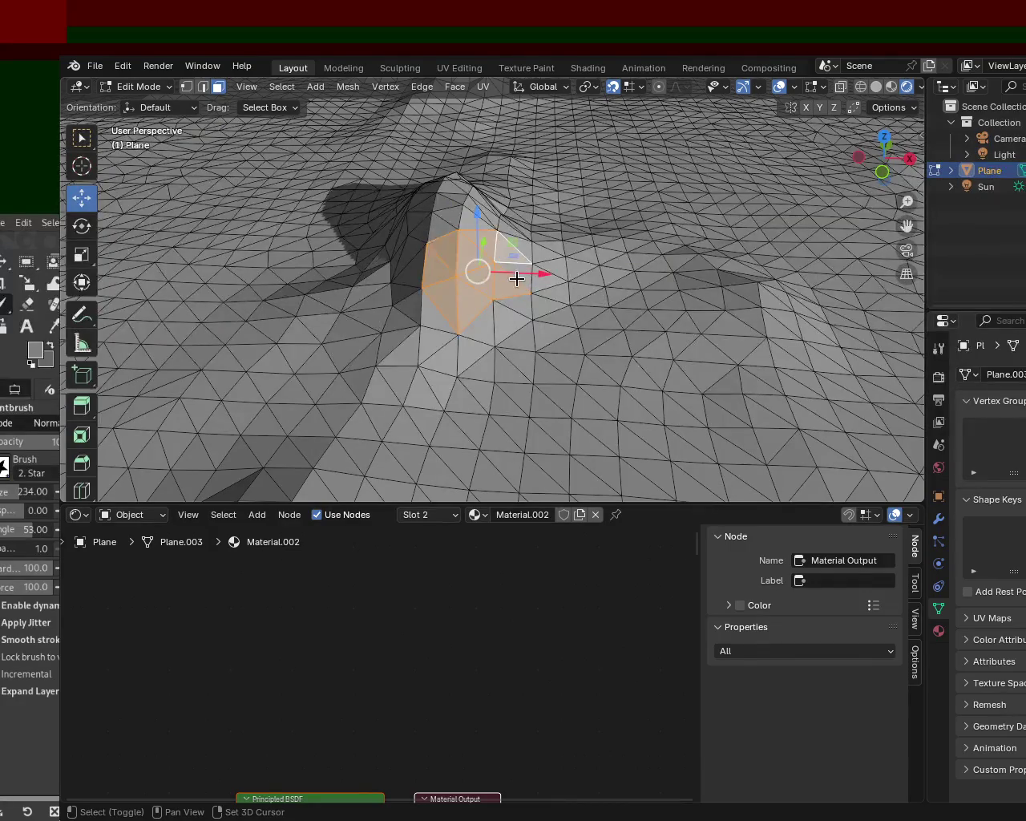
{"action": "middle_click_drag", "start_coordinate": [516, 278], "coordinate": [559, 242]}
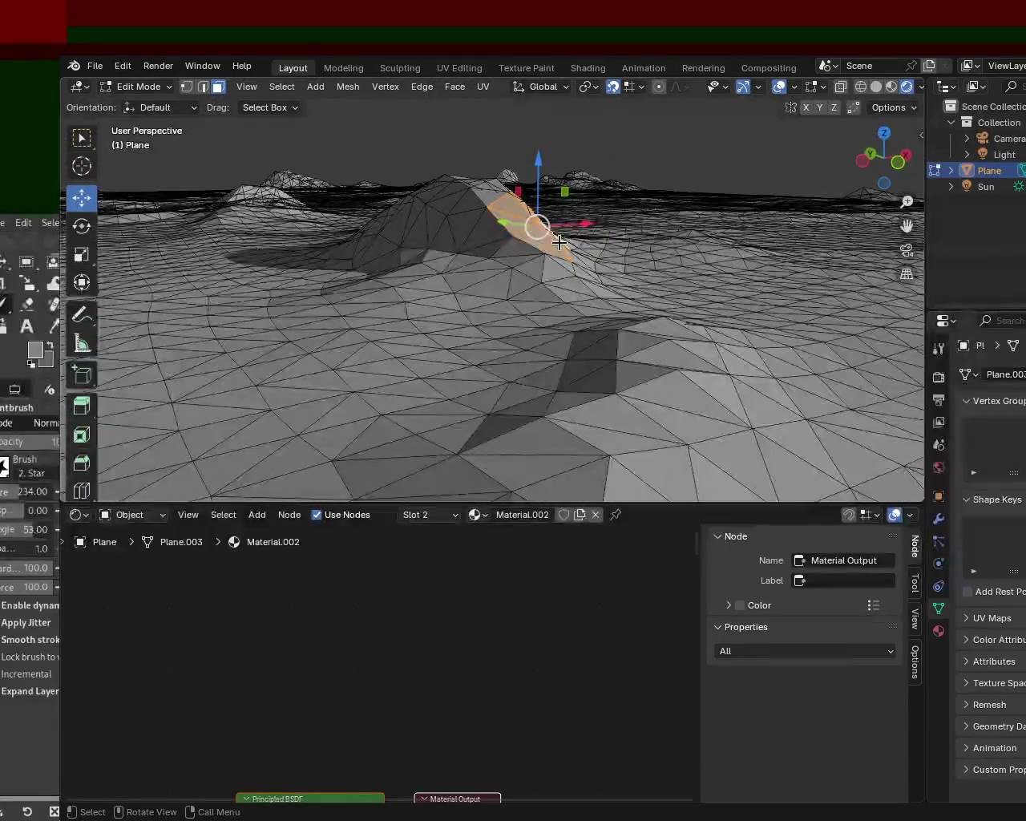
Step: Extrude the selected faces straight up along Z into a tall slab
{"action": "key", "text": "e"}
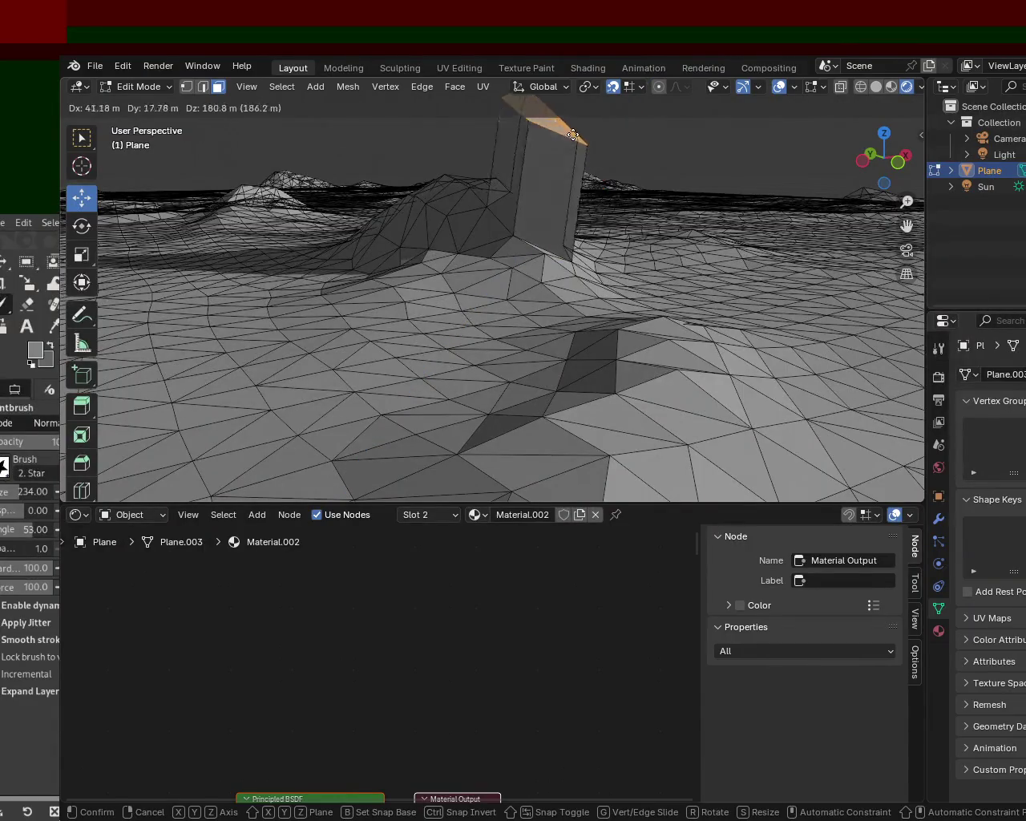
{"action": "key", "text": "z"}
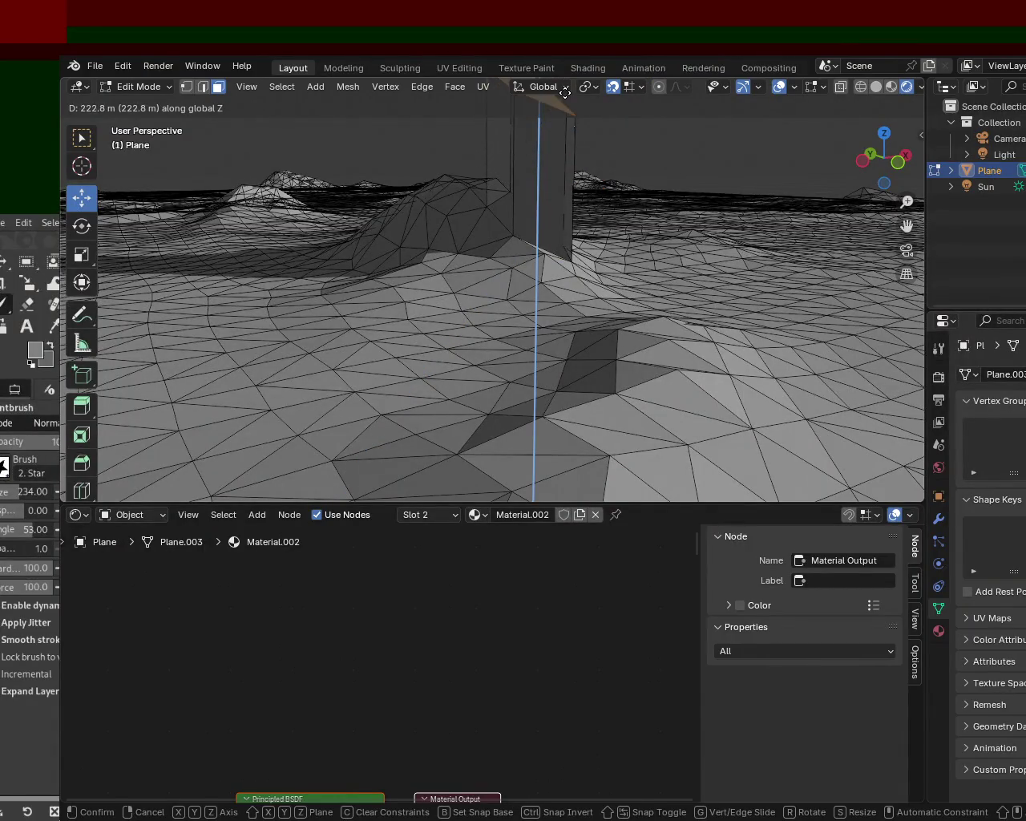
{"action": "left_click", "coordinate": [553, 121]}
{"action": "key", "text": "ctrl+z"}
{"action": "key", "text": "e"}
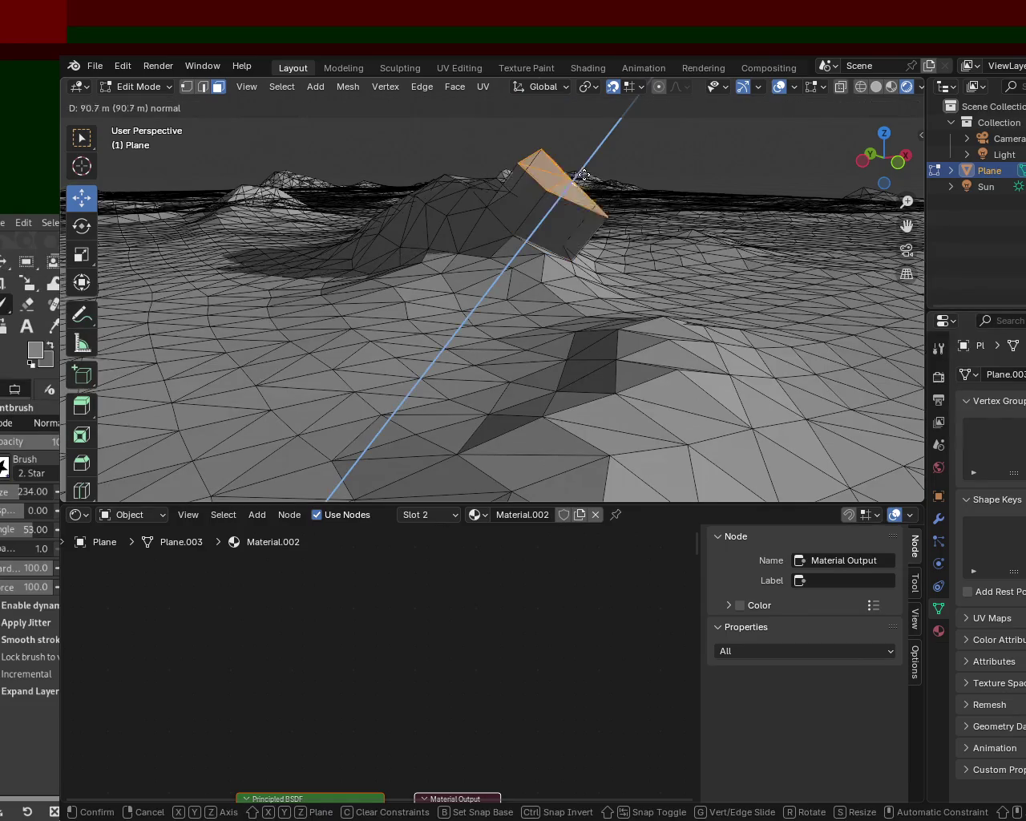
{"action": "key", "text": "z"}
{"action": "key", "text": "z"}
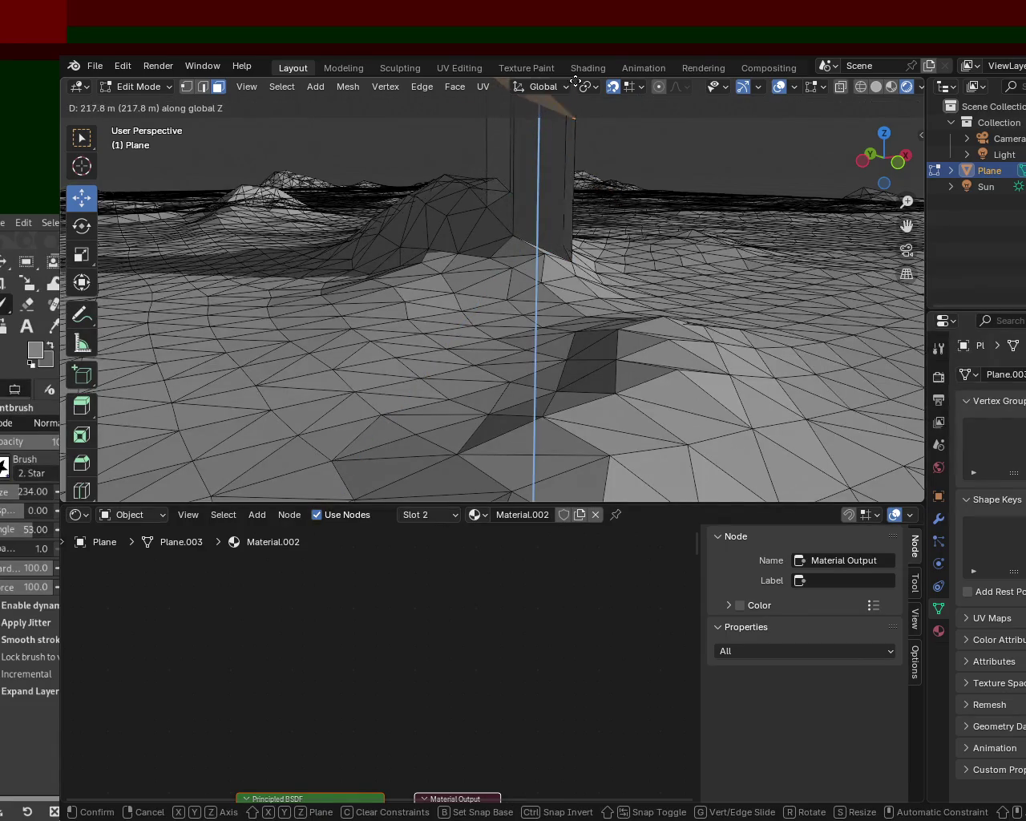
{"action": "left_click", "coordinate": [596, 119]}
Step: Move the slab's top face higher with G to lengthen the column
{"action": "mouse_move", "coordinate": [614, 200]}
{"action": "middle_mouse_down"}
{"action": "mouse_move", "coordinate": [526, 244]}
{"action": "mouse_move", "coordinate": [580, 126]}
{"action": "middle_mouse_up"}
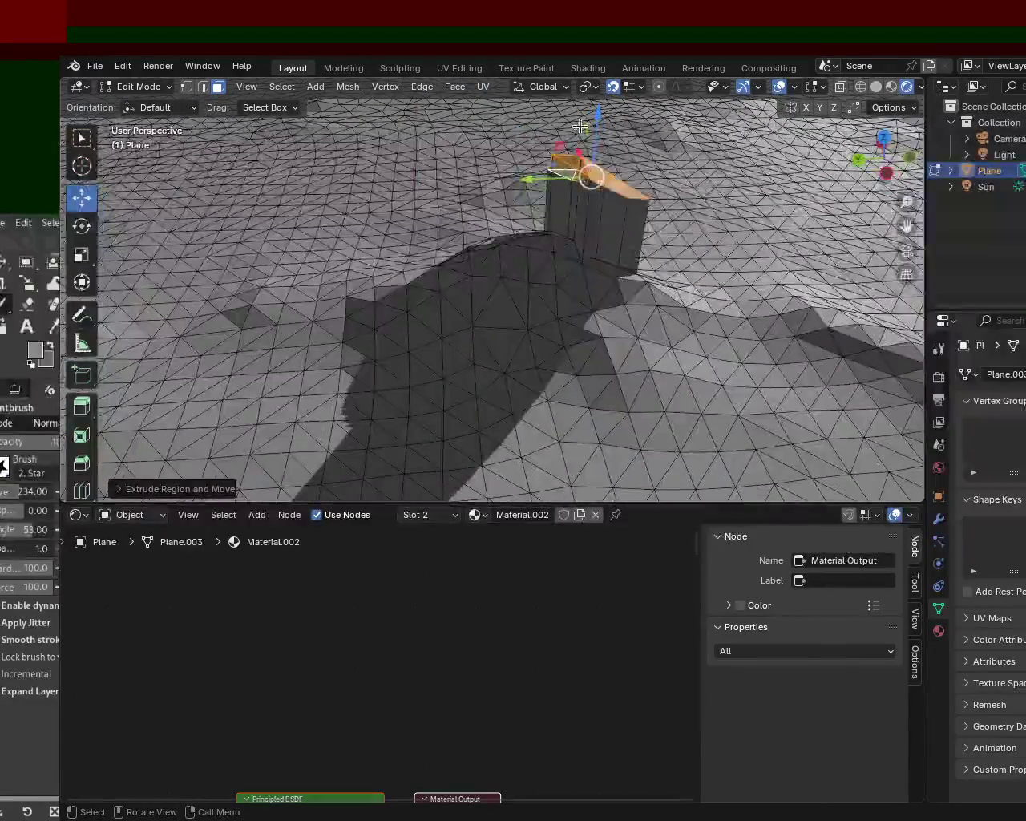
{"action": "key", "text": "g"}
{"action": "left_click", "coordinate": [633, 305]}
{"action": "mouse_move", "coordinate": [648, 319]}
{"action": "middle_mouse_down"}
{"action": "mouse_move", "coordinate": [574, 444]}
{"action": "mouse_move", "coordinate": [500, 348]}
{"action": "mouse_move", "coordinate": [408, 474]}
{"action": "mouse_move", "coordinate": [336, 419]}
{"action": "mouse_move", "coordinate": [485, 355]}
{"action": "middle_mouse_up"}
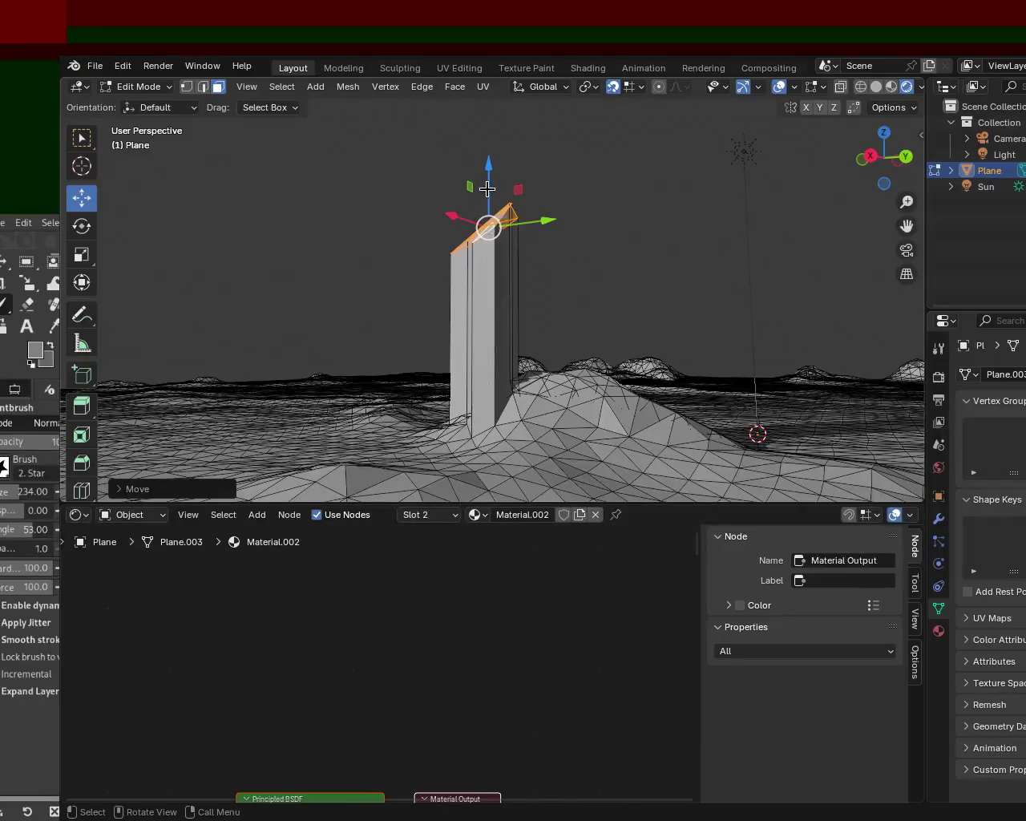
Step: Raise the block's top further and orbit to a low side view of it
{"action": "left_click_drag", "start_coordinate": [488, 188], "coordinate": [487, 120]}
{"action": "mouse_move", "coordinate": [507, 268]}
{"action": "middle_mouse_down"}
{"action": "mouse_move", "coordinate": [716, 295]}
{"action": "mouse_move", "coordinate": [591, 348]}
{"action": "mouse_move", "coordinate": [682, 428]}
{"action": "mouse_move", "coordinate": [577, 419]}
{"action": "mouse_move", "coordinate": [532, 293]}
{"action": "mouse_move", "coordinate": [621, 236]}
{"action": "mouse_move", "coordinate": [534, 323]}
{"action": "mouse_move", "coordinate": [603, 327]}
{"action": "mouse_move", "coordinate": [705, 355]}
{"action": "mouse_move", "coordinate": [690, 321]}
{"action": "mouse_move", "coordinate": [511, 251]}
{"action": "mouse_move", "coordinate": [618, 229]}
{"action": "mouse_move", "coordinate": [233, 206]}
{"action": "mouse_move", "coordinate": [527, 316]}
{"action": "mouse_move", "coordinate": [637, 300]}
{"action": "mouse_move", "coordinate": [711, 309]}
{"action": "mouse_move", "coordinate": [791, 348]}
{"action": "mouse_move", "coordinate": [614, 304]}
{"action": "middle_mouse_up"}
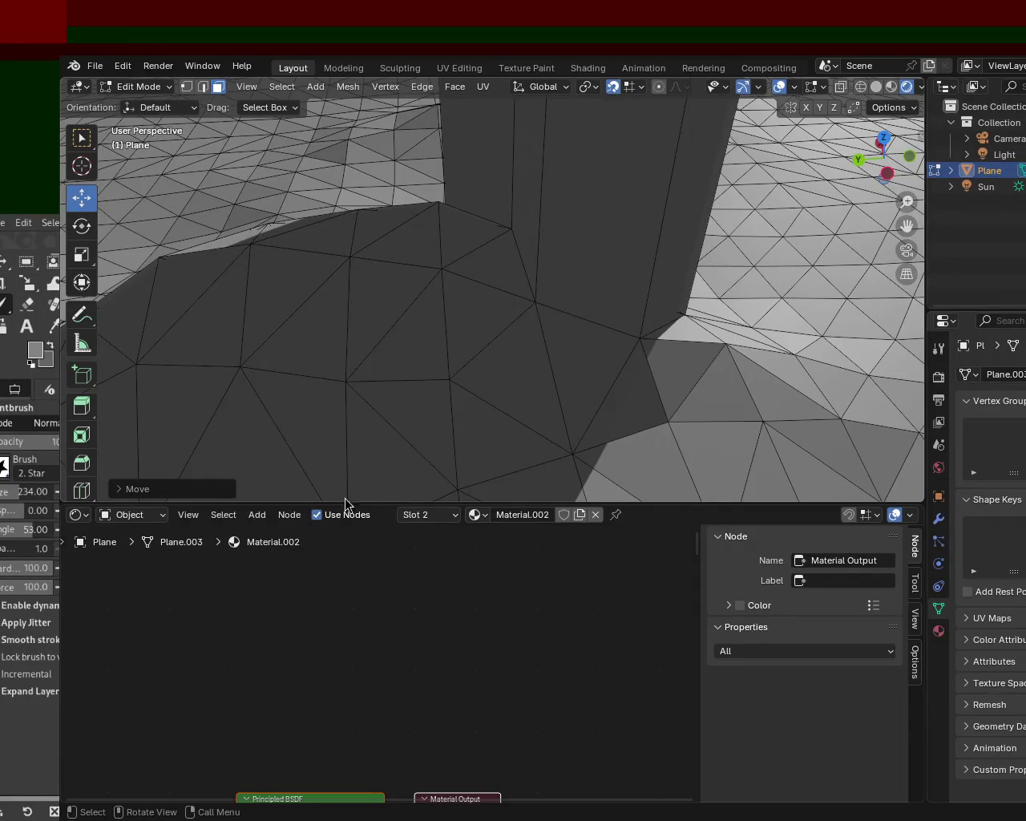
{"action": "mouse_move", "coordinate": [466, 422]}
{"action": "middle_mouse_down"}
{"action": "mouse_move", "coordinate": [573, 406]}
{"action": "mouse_move", "coordinate": [401, 350]}
{"action": "mouse_move", "coordinate": [483, 244]}
{"action": "middle_mouse_up"}
Step: Select a group of faces on the peak's slope and switch to Material Preview shading
{"action": "left_click", "coordinate": [483, 244]}
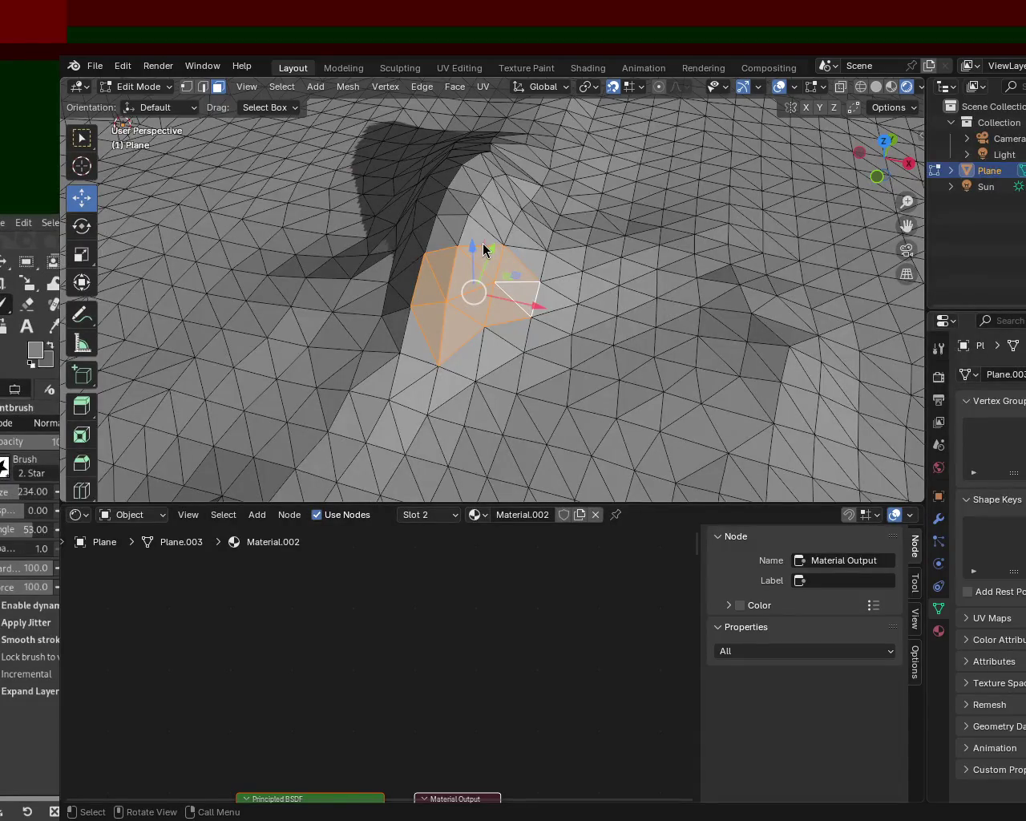
{"action": "mouse_move", "coordinate": [540, 396]}
{"action": "middle_mouse_down", "text": "ctrl"}
{"action": "mouse_move", "coordinate": [672, 370]}
{"action": "mouse_move", "coordinate": [665, 287]}
{"action": "mouse_move", "coordinate": [538, 279]}
{"action": "mouse_move", "coordinate": [566, 320]}
{"action": "middle_mouse_up", "text": "ctrl"}
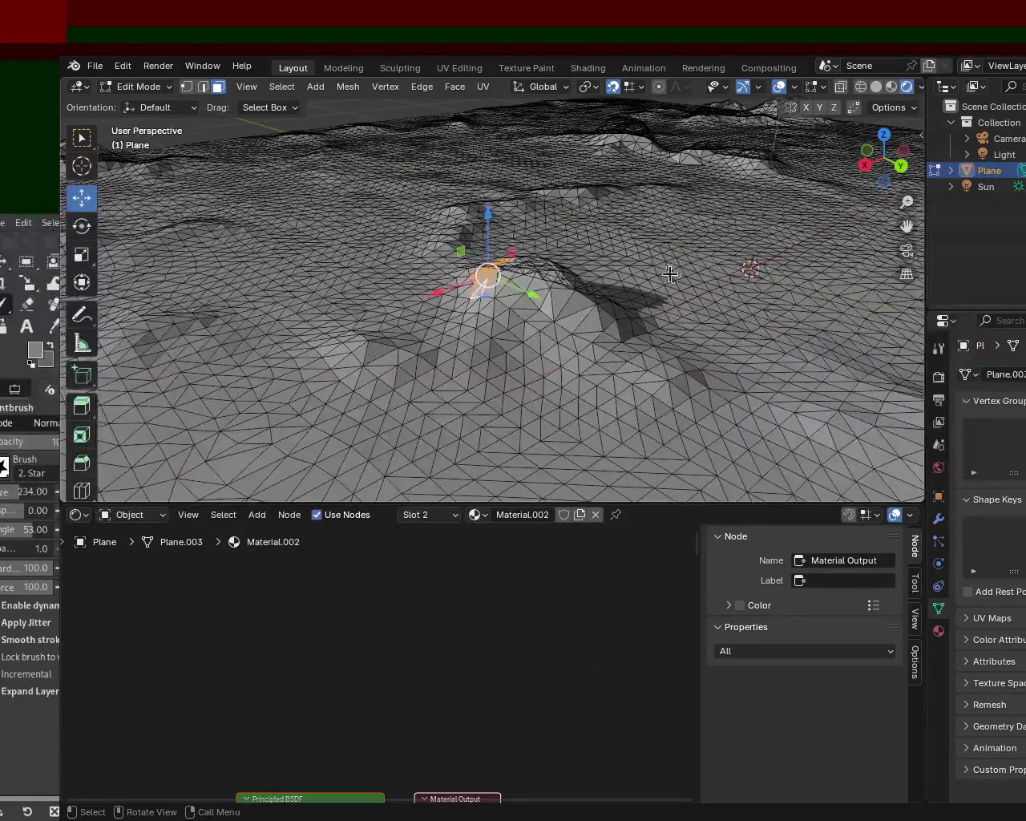
{"action": "left_click", "coordinate": [890, 86]}
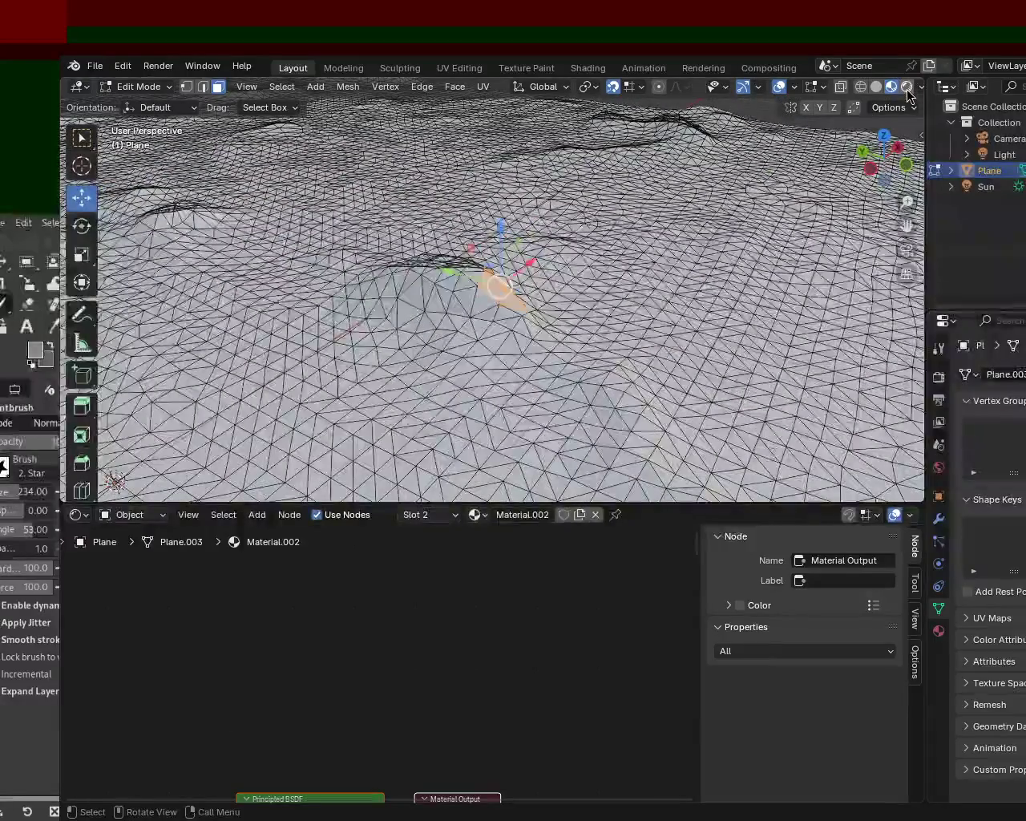
Step: Orbit to a low angle and zoom in on the dark stone patch
{"action": "mouse_move", "coordinate": [332, 339]}
{"action": "middle_mouse_down"}
{"action": "mouse_move", "coordinate": [243, 295]}
{"action": "mouse_move", "coordinate": [575, 273]}
{"action": "mouse_move", "coordinate": [568, 311]}
{"action": "mouse_move", "coordinate": [566, 281]}
{"action": "middle_mouse_up"}
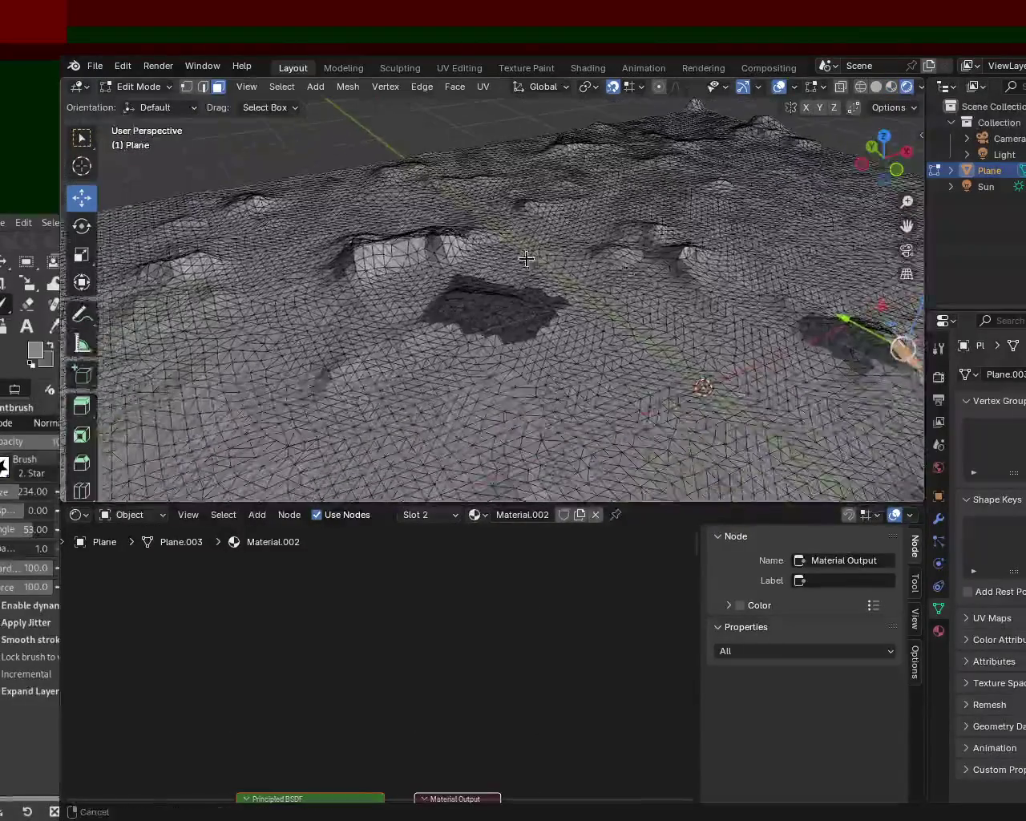
{"action": "scroll", "coordinate": [565, 276], "scroll_direction": "up", "scroll_amount": 5}
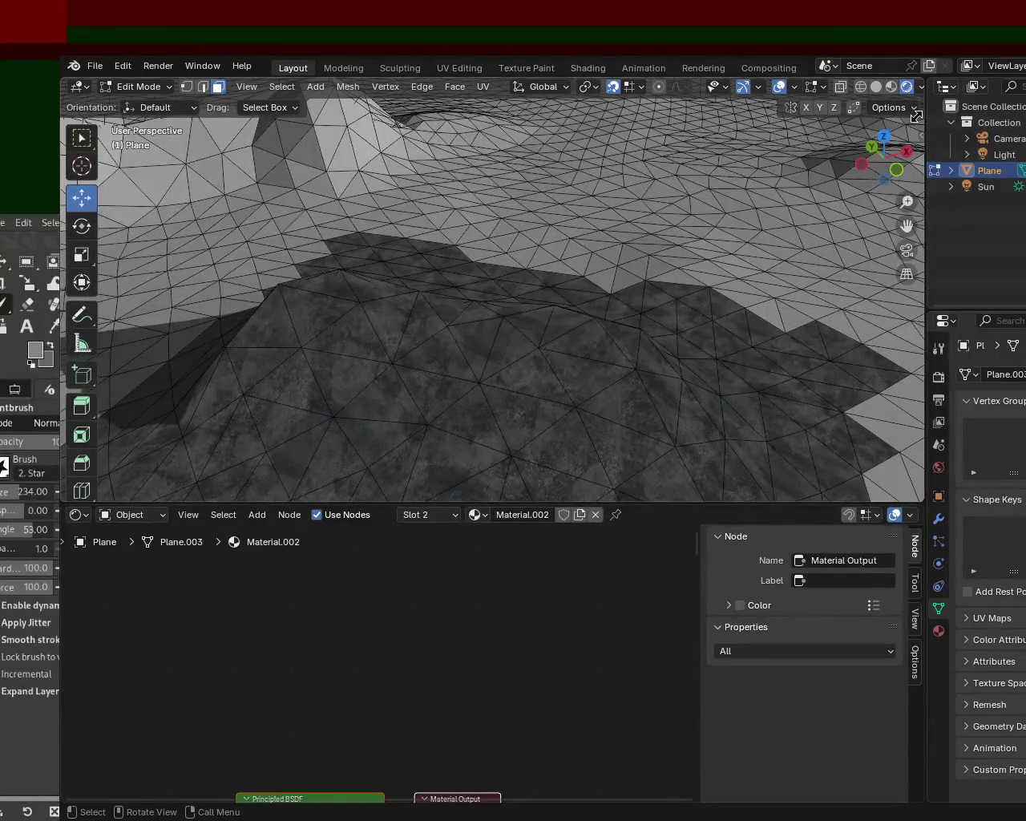
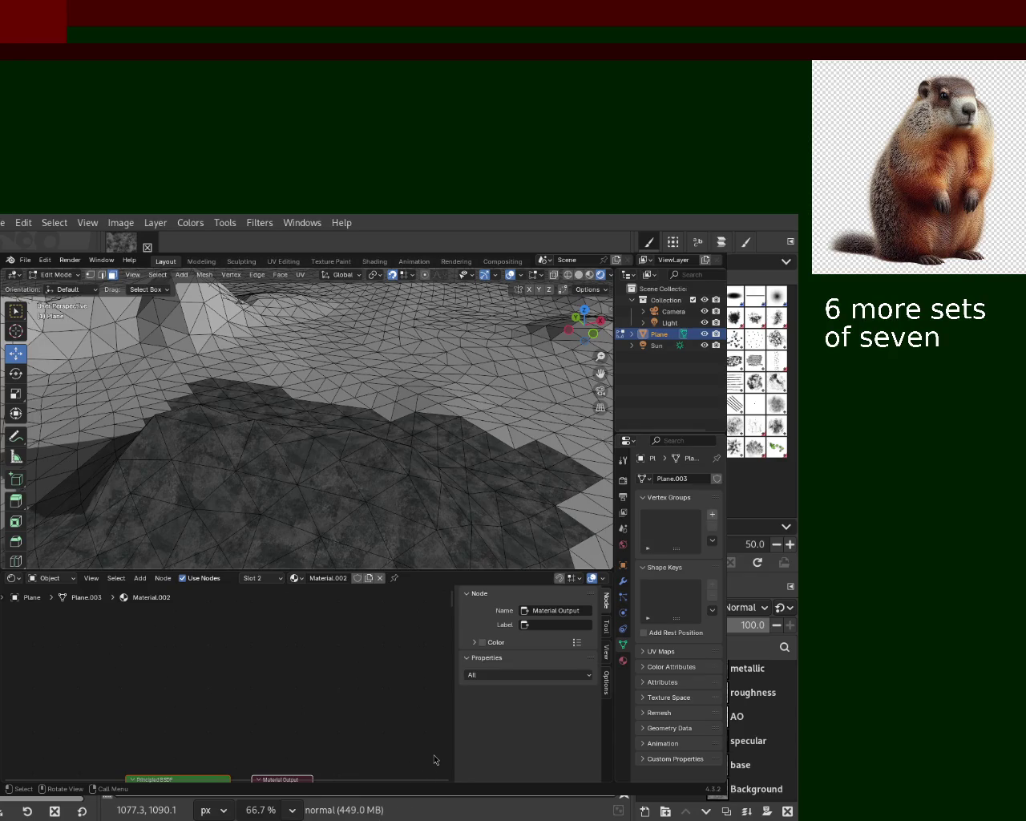
Step: Orbit the view closer to the terrain's dark-textured patch
{"action": "key", "text": "g"}
{"action": "left_click", "coordinate": [377, 413]}
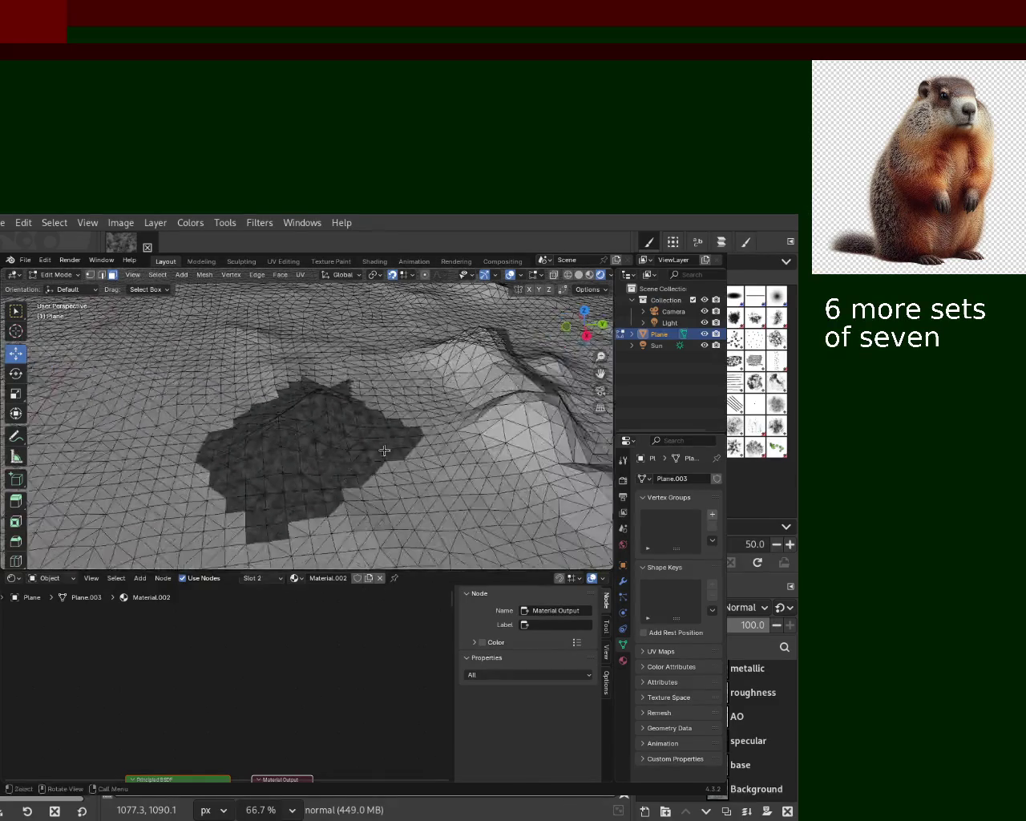
{"action": "mouse_move", "coordinate": [377, 413]}
{"action": "middle_mouse_down"}
{"action": "mouse_move", "coordinate": [355, 447]}
{"action": "mouse_move", "coordinate": [303, 399]}
{"action": "middle_mouse_up"}
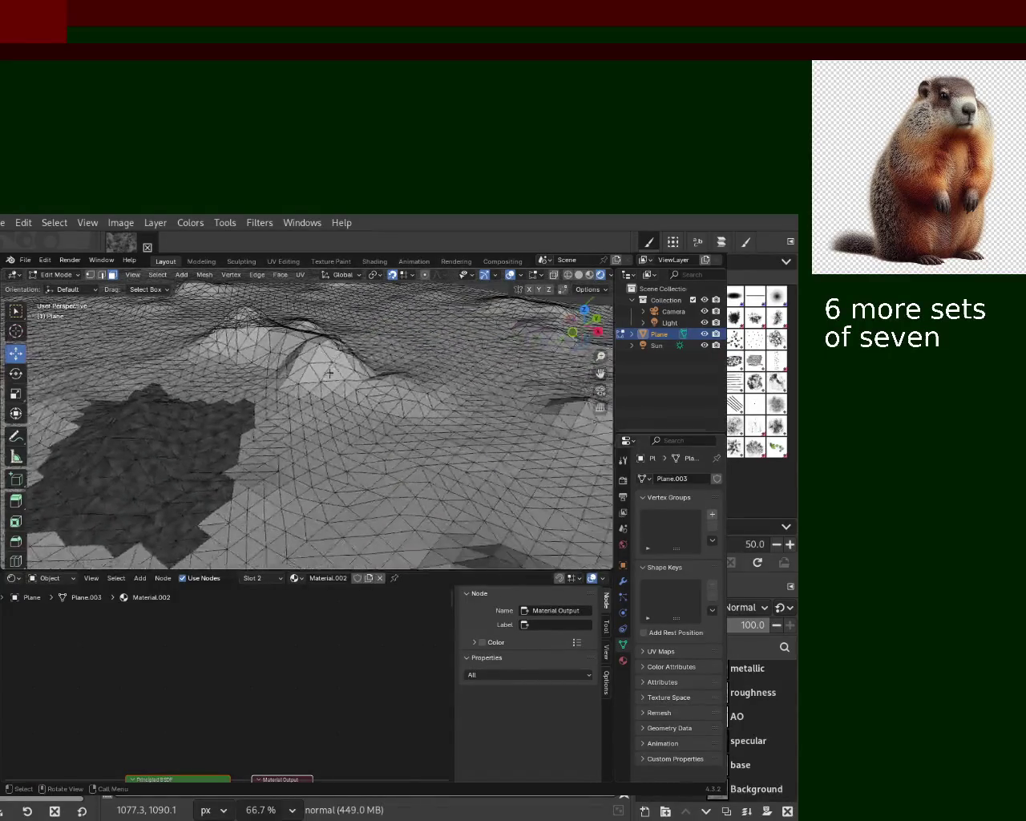
{"action": "mouse_move", "coordinate": [213, 459]}
{"action": "middle_mouse_down"}
{"action": "mouse_move", "coordinate": [216, 473]}
{"action": "mouse_move", "coordinate": [276, 460]}
{"action": "mouse_move", "coordinate": [257, 498]}
{"action": "mouse_move", "coordinate": [297, 432]}
{"action": "middle_mouse_up"}
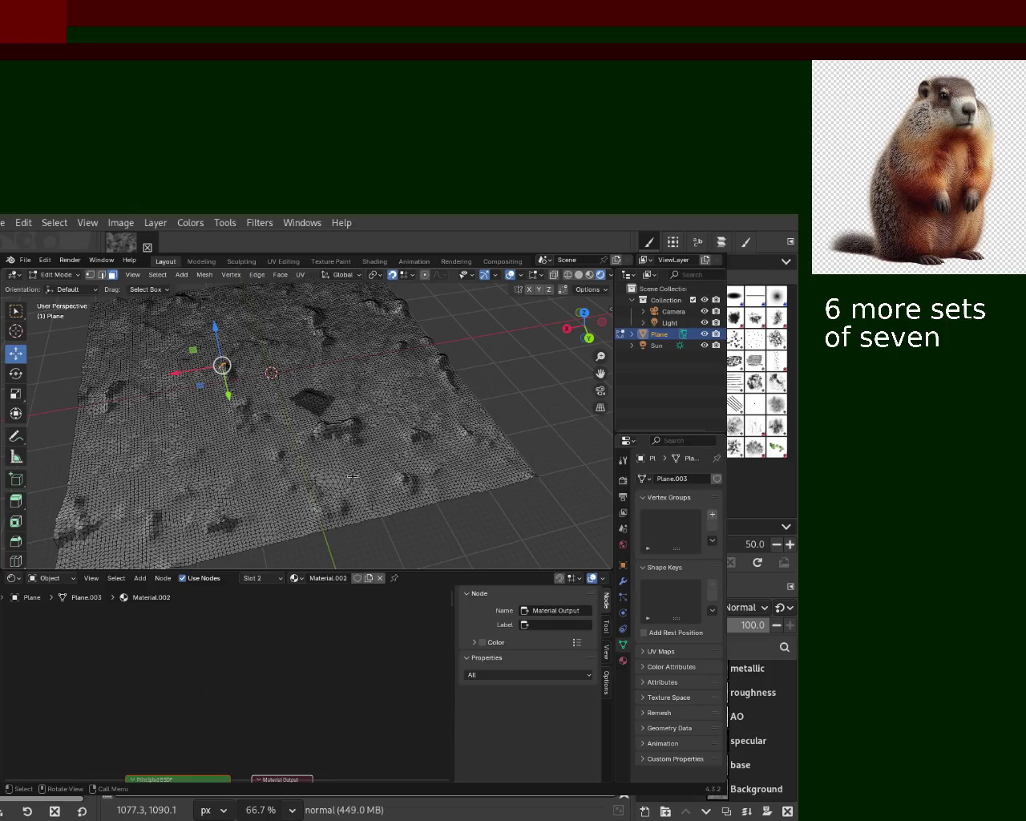
Step: Select the whole terrain mesh, open the Edge menu, and zoom in on the surface
{"action": "key", "text": "a"}
{"action": "key", "text": "ctrl+e"}
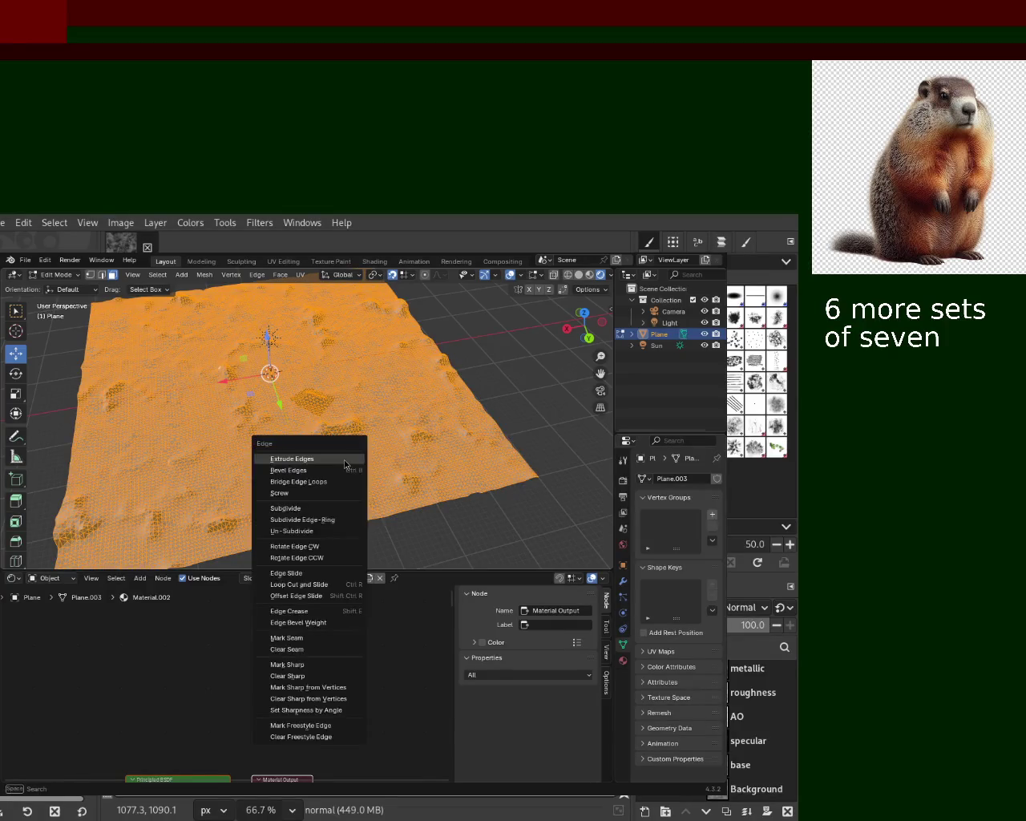
{"action": "left_click", "coordinate": [337, 458]}
{"action": "scroll", "coordinate": [302, 410], "scroll_direction": "up", "scroll_amount": 5}
{"action": "mouse_move", "coordinate": [277, 337]}
{"action": "middle_mouse_down"}
{"action": "mouse_move", "coordinate": [242, 334]}
{"action": "mouse_move", "coordinate": [392, 446]}
{"action": "mouse_move", "coordinate": [390, 412]}
{"action": "mouse_move", "coordinate": [513, 401]}
{"action": "mouse_move", "coordinate": [349, 465]}
{"action": "mouse_move", "coordinate": [385, 449]}
{"action": "mouse_move", "coordinate": [361, 448]}
{"action": "middle_mouse_up"}
Step: Shift-select a strip of faces along the dark patch's lower edge
{"action": "left_click", "coordinate": [353, 465]}
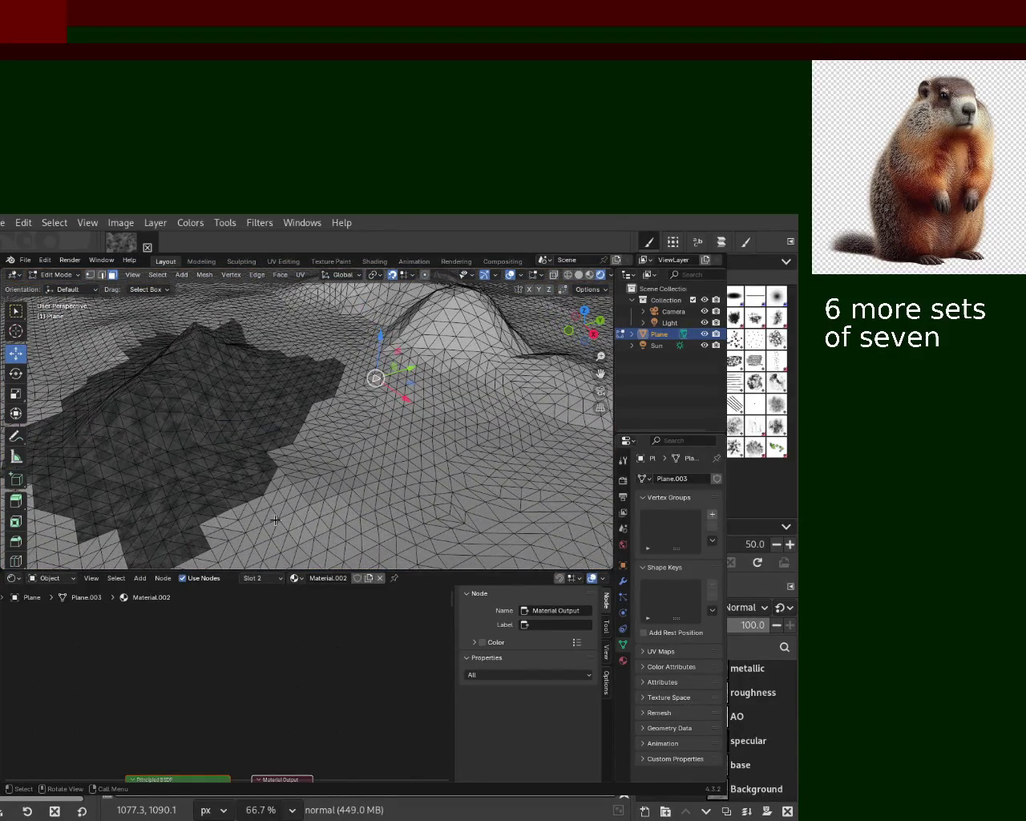
{"action": "left_click", "coordinate": [273, 487]}
{"action": "left_click", "coordinate": [277, 474]}
{"action": "left_click", "coordinate": [275, 452]}
{"action": "middle_click_drag", "start_coordinate": [275, 452], "coordinate": [273, 469], "text": "ctrl"}
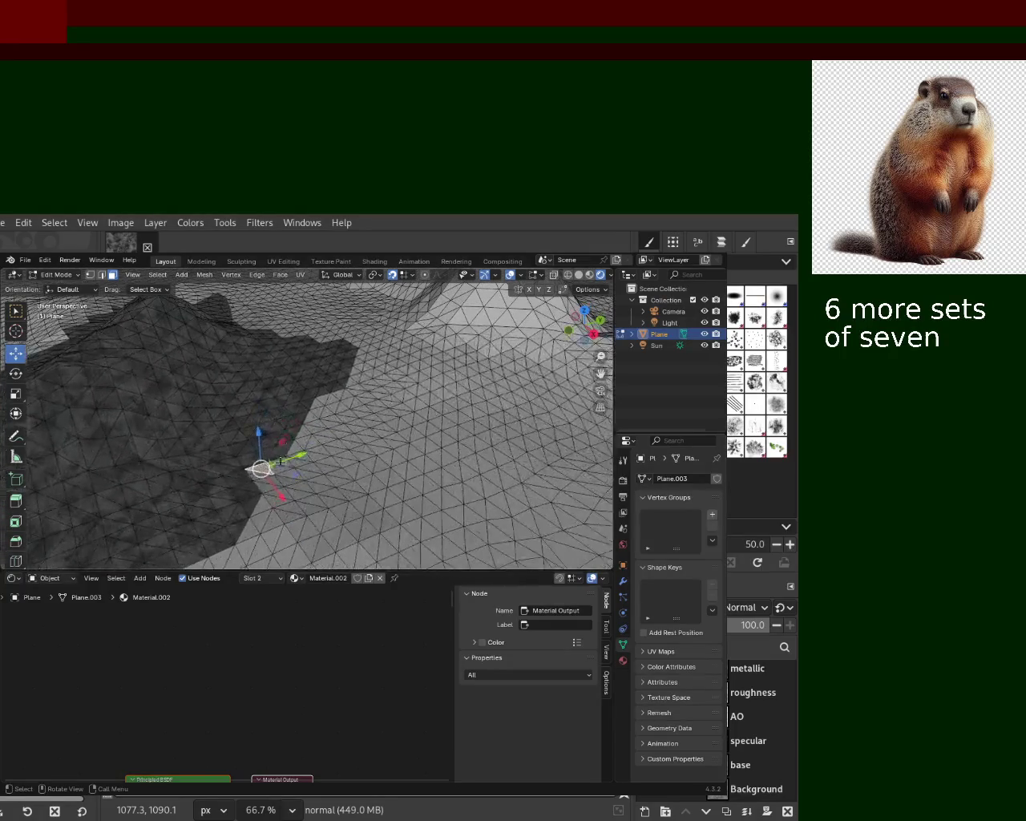
{"action": "left_click", "coordinate": [264, 486], "text": "shift"}
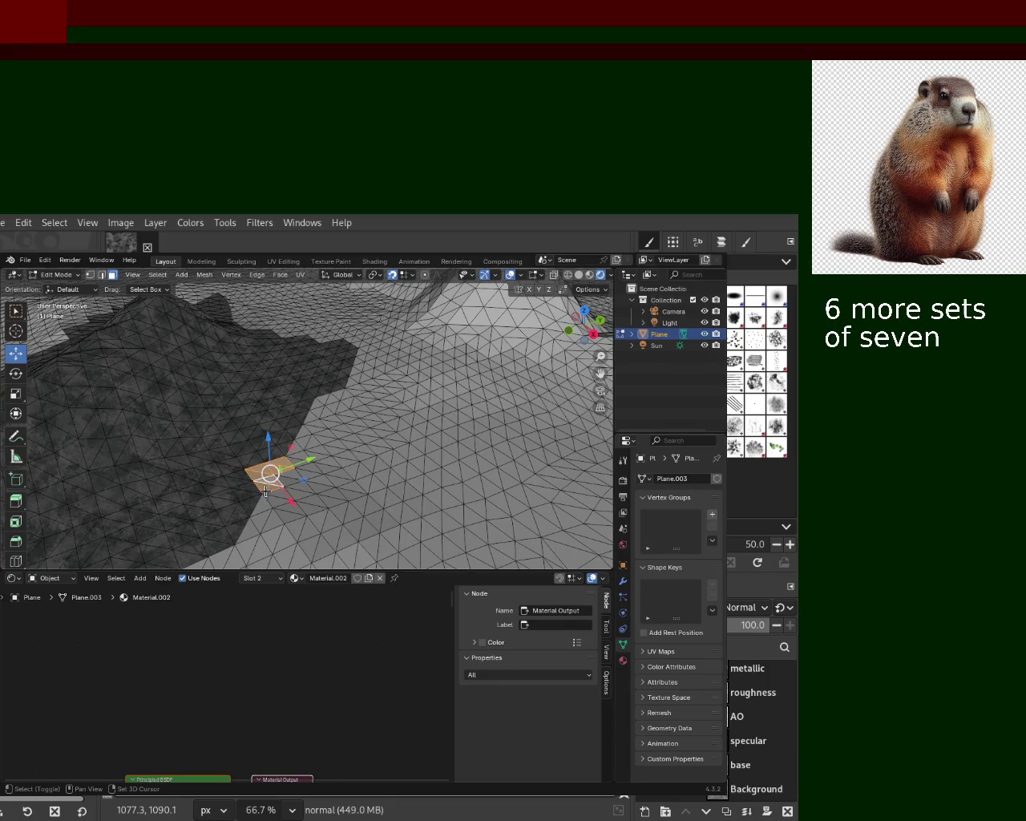
{"action": "left_click", "coordinate": [271, 498], "text": "shift"}
{"action": "left_click", "coordinate": [258, 505], "text": "shift"}
{"action": "left_click", "coordinate": [262, 508], "text": "shift"}
Step: Extend the selection to faces on the right and show the terrain's material slots
{"action": "middle_click_drag", "start_coordinate": [264, 504], "coordinate": [292, 449]}
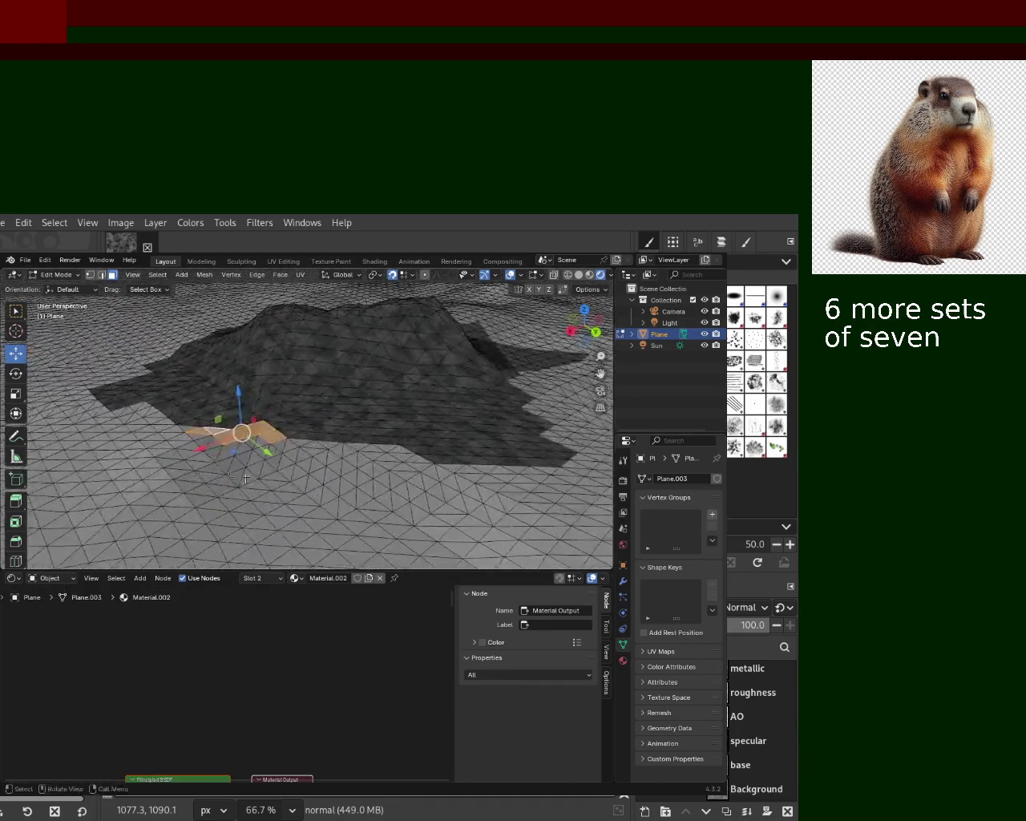
{"action": "left_click", "coordinate": [305, 442], "text": "shift"}
{"action": "left_click", "coordinate": [329, 443], "text": "shift"}
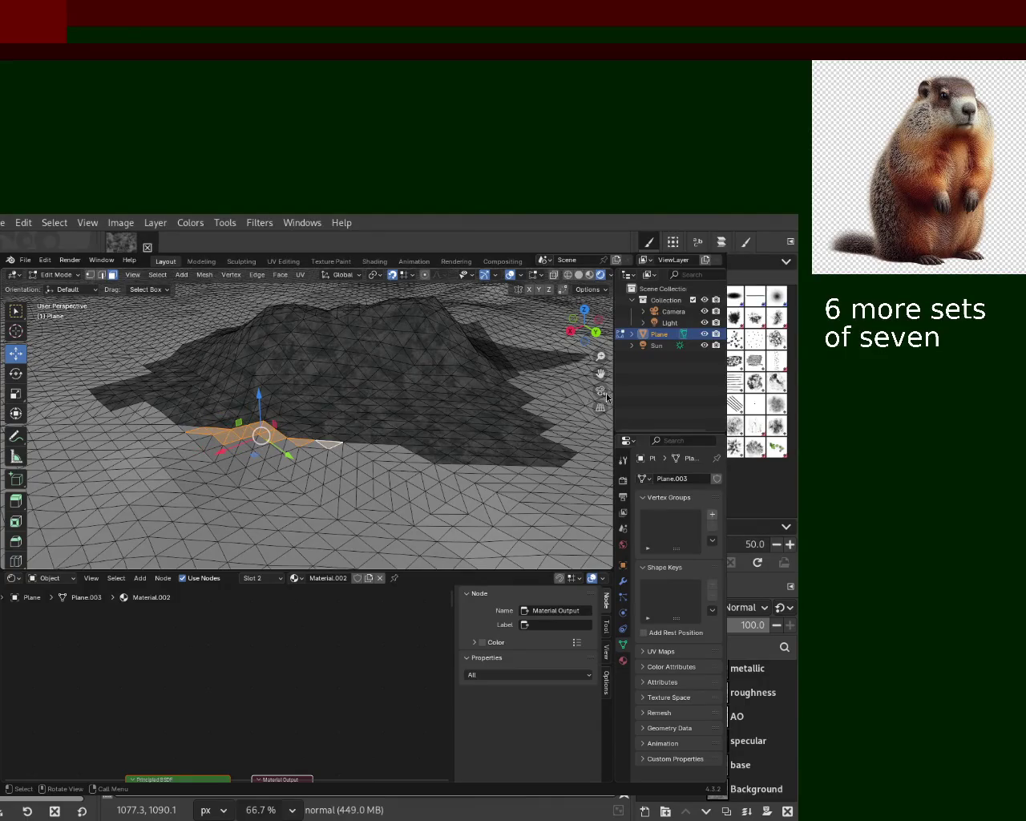
{"action": "left_click", "coordinate": [622, 660]}
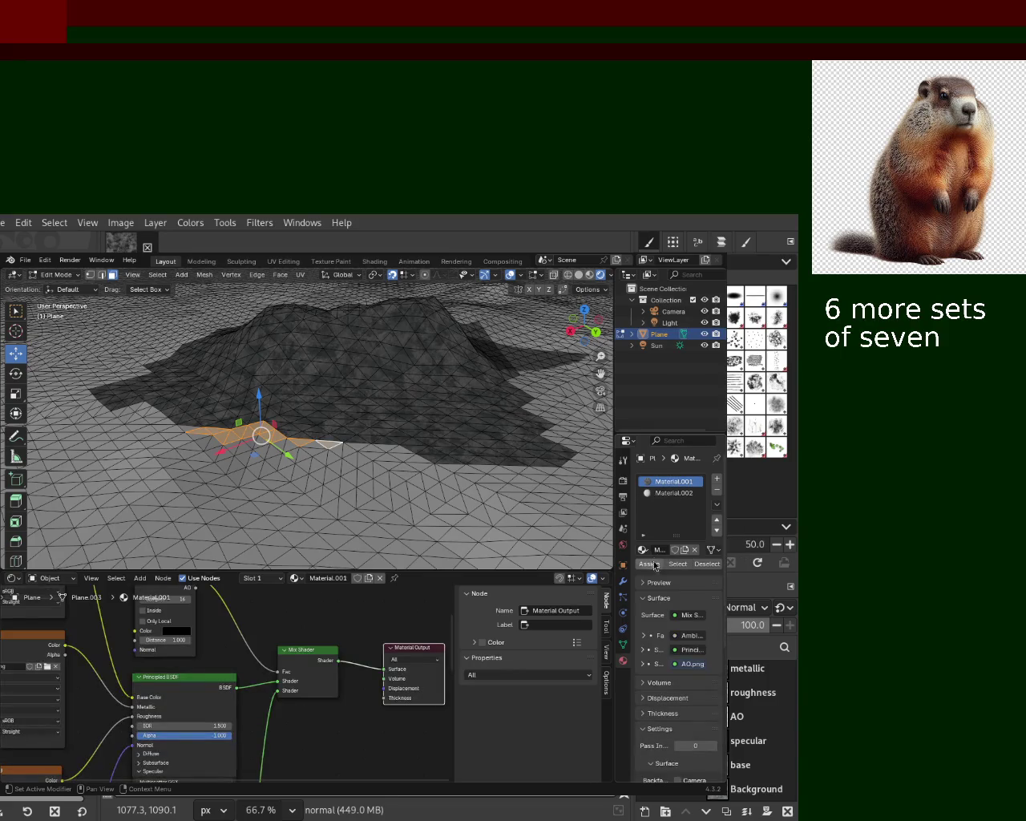
Step: Frame the selected faces, clear the selection, and compare the Material.001 and Material.002 slots
{"action": "key", "text": "KP_Decimal"}
{"action": "middle_click_drag", "start_coordinate": [386, 475], "coordinate": [374, 427]}
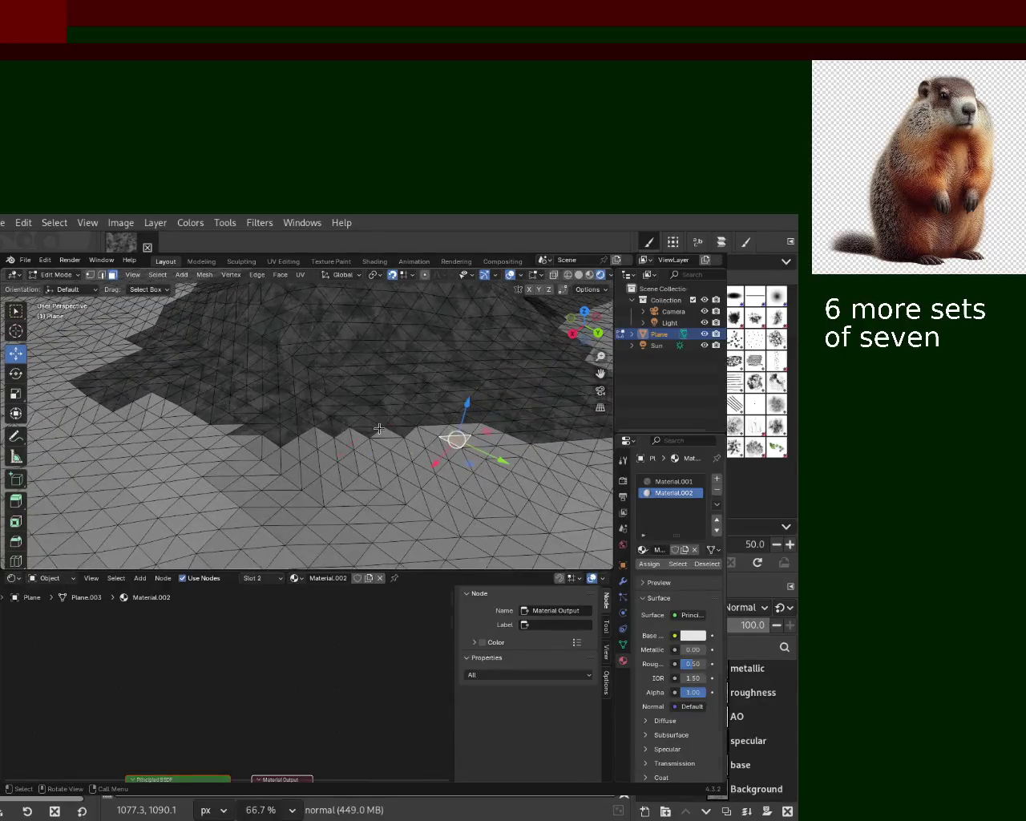
{"action": "key", "text": "alt+a"}
{"action": "left_click", "coordinate": [662, 482]}
{"action": "left_click", "coordinate": [674, 493]}
{"action": "middle_click_drag", "start_coordinate": [417, 433], "coordinate": [485, 427]}
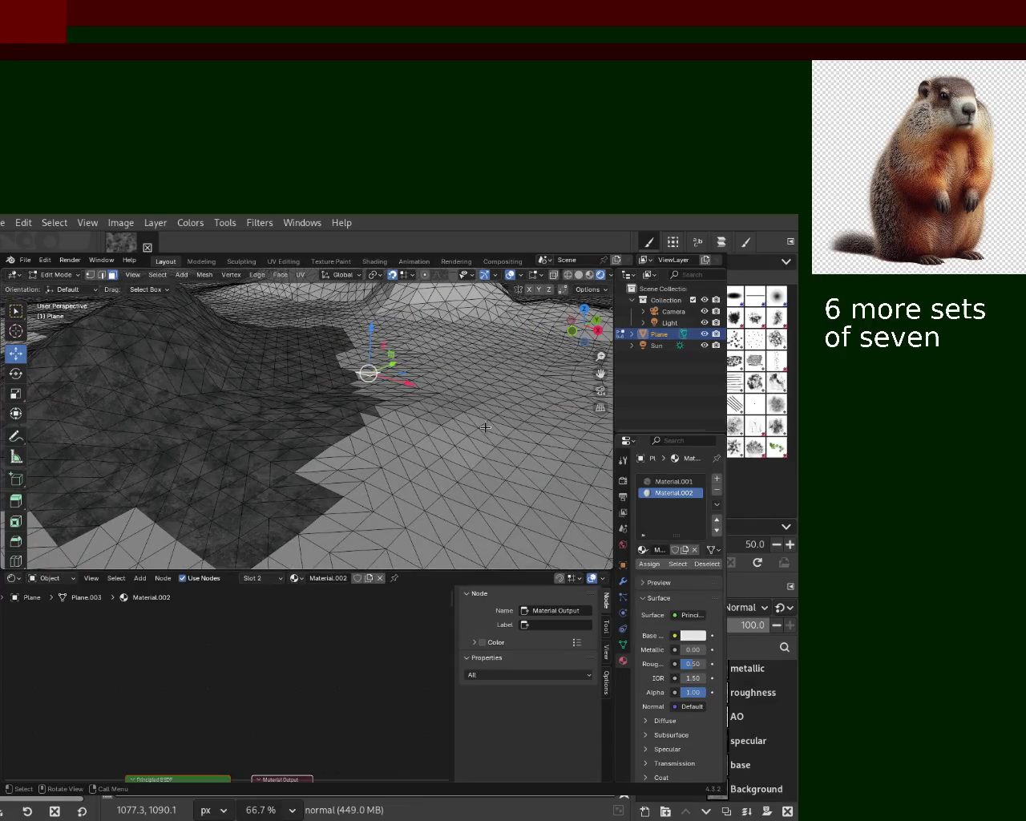
{"action": "mouse_move", "coordinate": [402, 422]}
{"action": "middle_mouse_down"}
{"action": "mouse_move", "coordinate": [271, 358]}
{"action": "mouse_move", "coordinate": [366, 362]}
{"action": "mouse_move", "coordinate": [386, 397]}
{"action": "middle_mouse_up"}
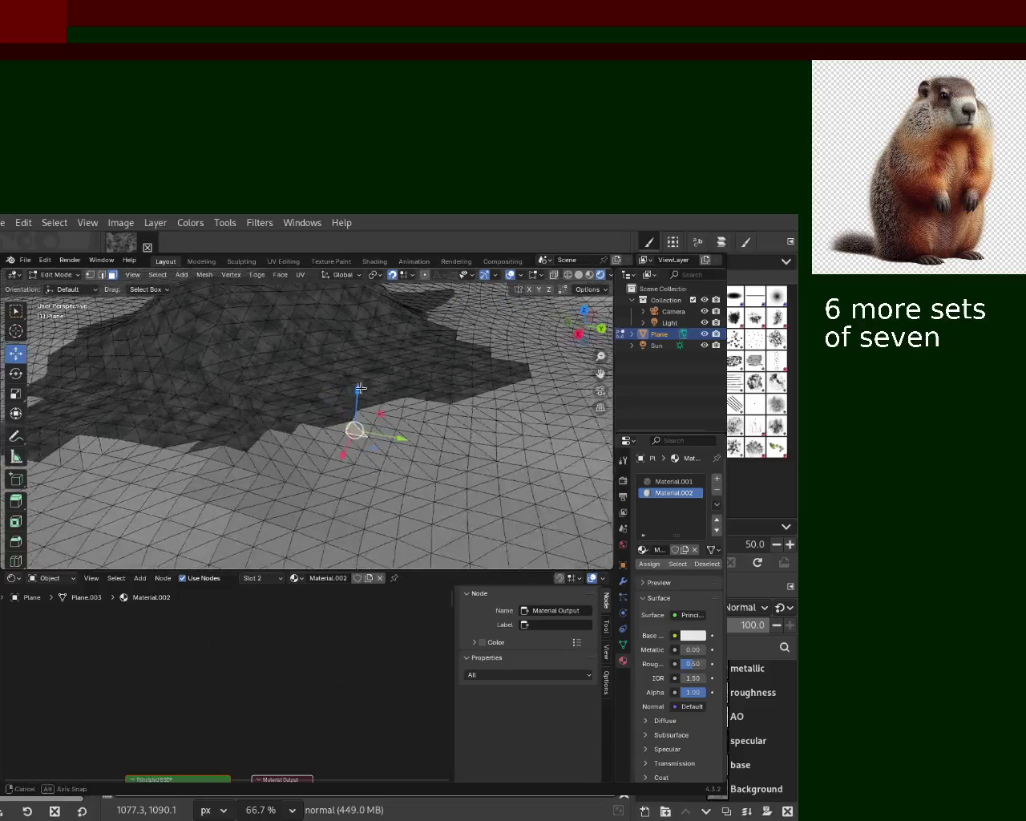
{"action": "left_click", "coordinate": [348, 416]}
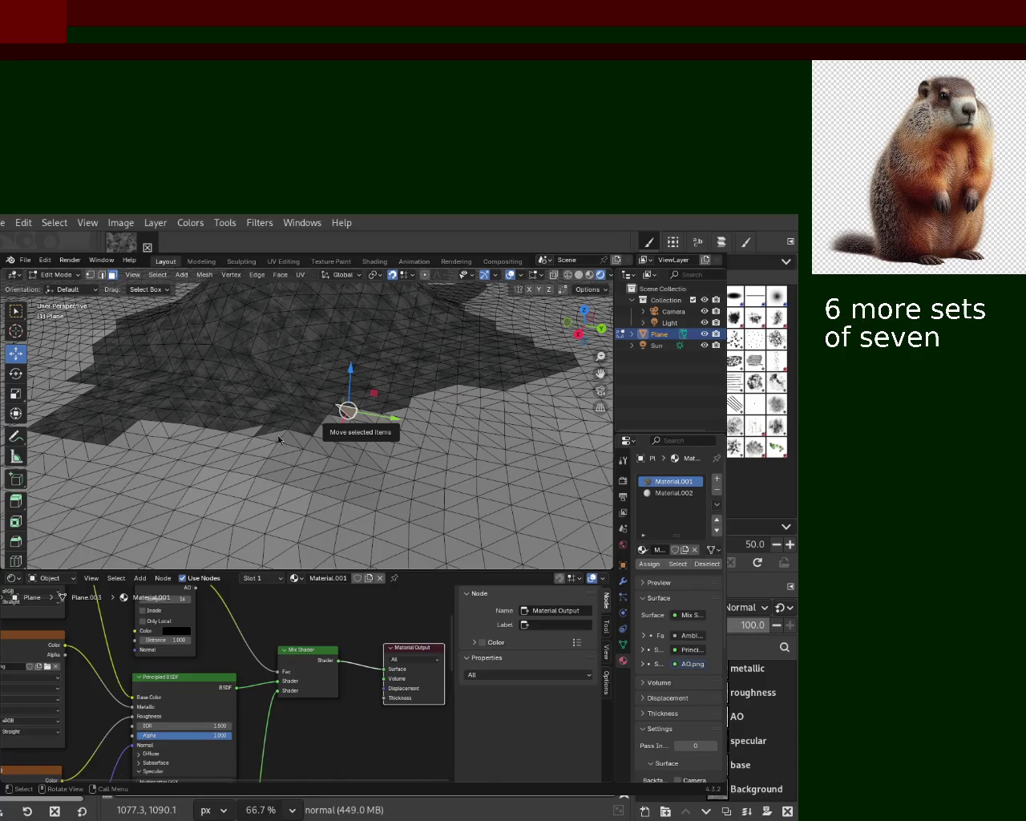
Step: Select all and merge by distance at 0.0001 m, removing 0 vertices
{"action": "key", "text": "a"}
{"action": "key", "text": "m"}
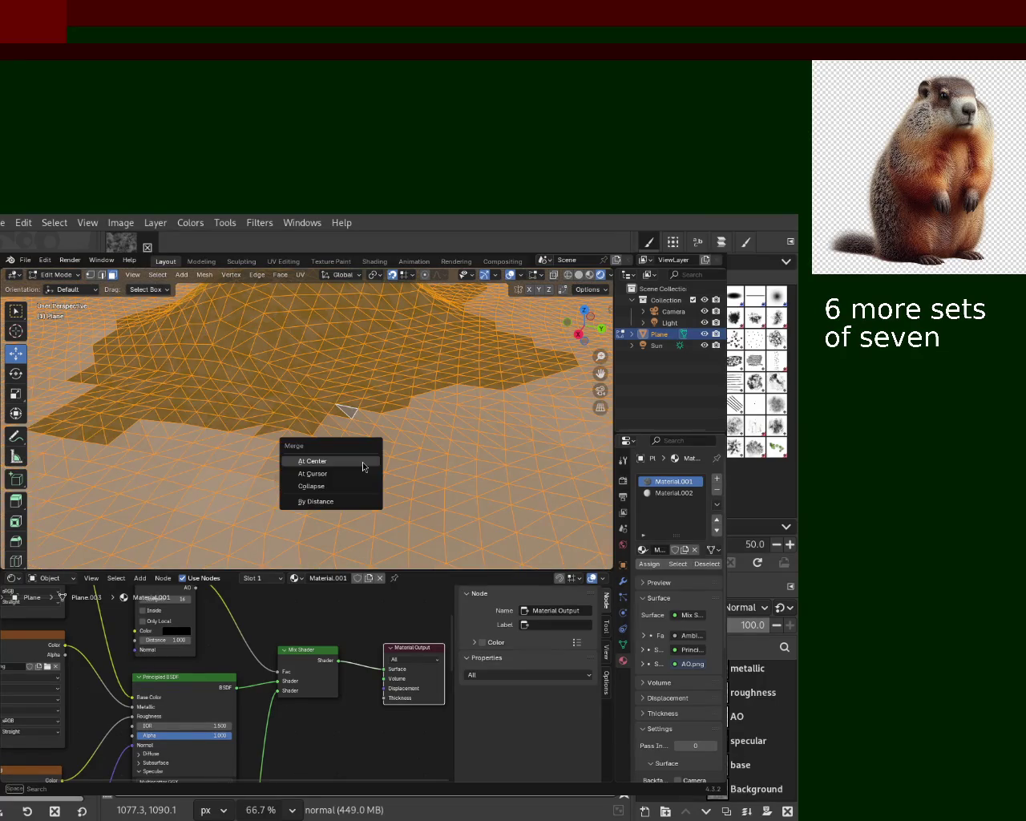
{"action": "left_click", "coordinate": [336, 504]}
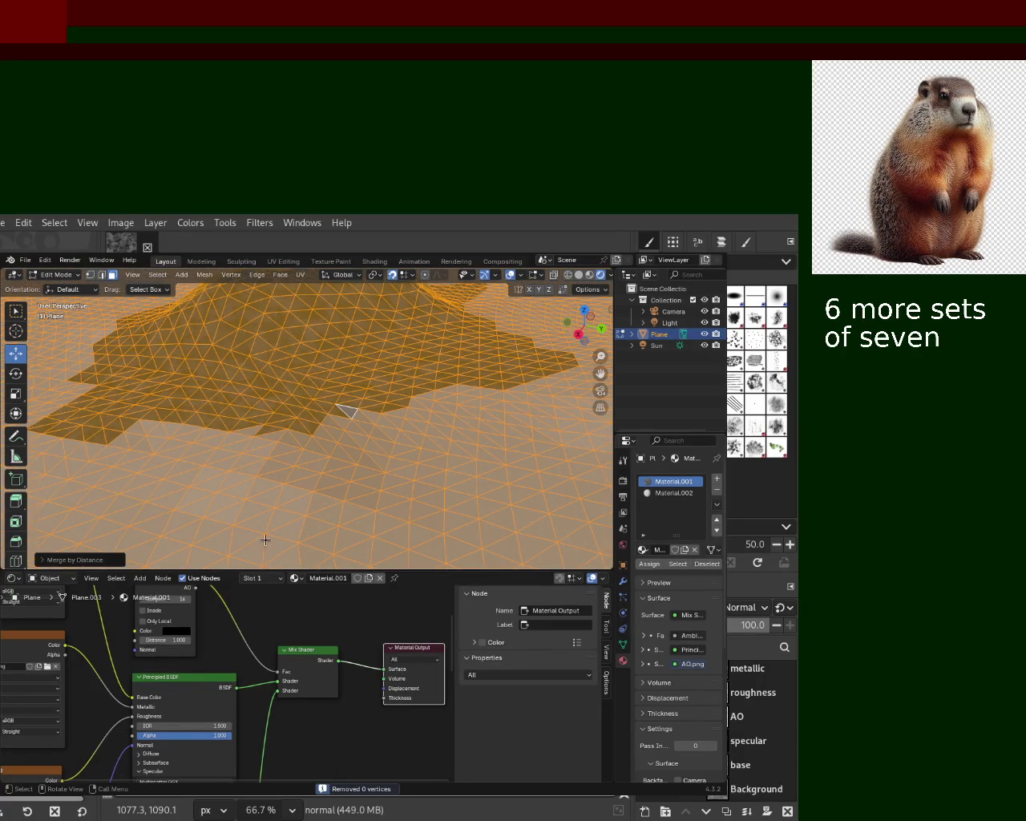
{"action": "left_click", "coordinate": [44, 560]}
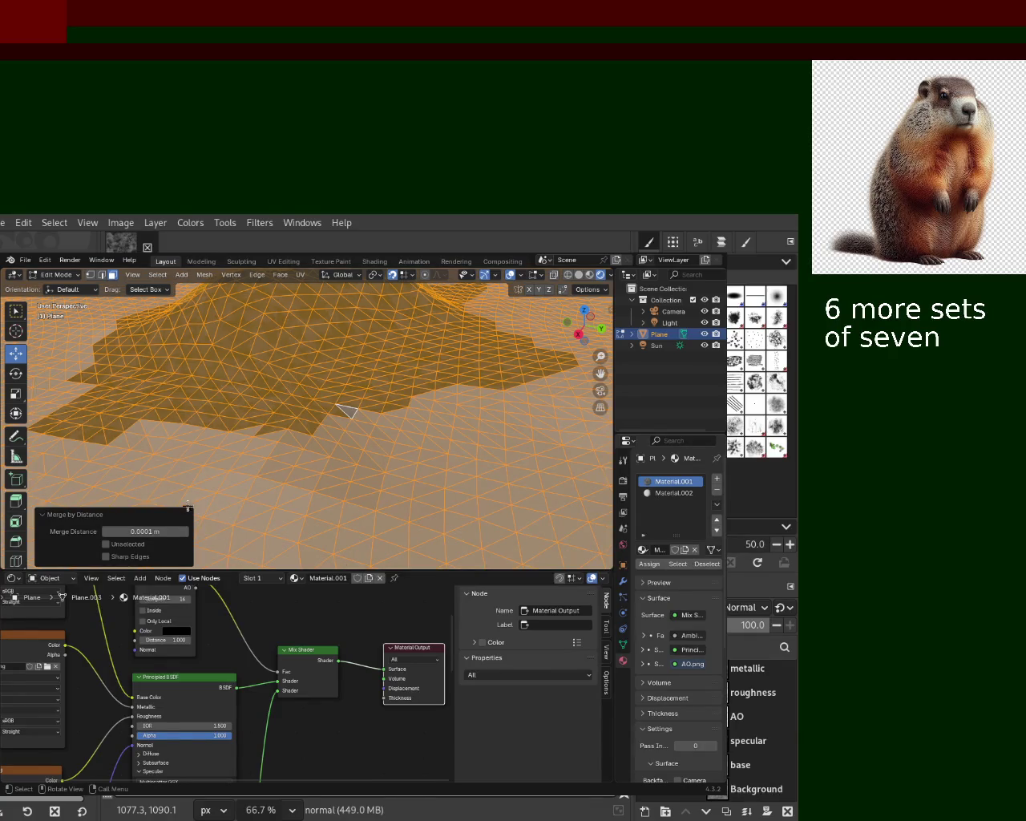
Step: Orbit around the mound and place the 3D cursor on the terrain
{"action": "left_click", "coordinate": [358, 471]}
{"action": "mouse_move", "coordinate": [358, 471]}
{"action": "middle_mouse_down"}
{"action": "mouse_move", "coordinate": [322, 418]}
{"action": "mouse_move", "coordinate": [416, 452]}
{"action": "mouse_move", "coordinate": [325, 420]}
{"action": "mouse_move", "coordinate": [350, 341]}
{"action": "mouse_move", "coordinate": [356, 425]}
{"action": "mouse_move", "coordinate": [393, 437]}
{"action": "mouse_move", "coordinate": [377, 352]}
{"action": "mouse_move", "coordinate": [346, 401]}
{"action": "mouse_move", "coordinate": [352, 384]}
{"action": "mouse_move", "coordinate": [364, 407]}
{"action": "middle_mouse_up"}
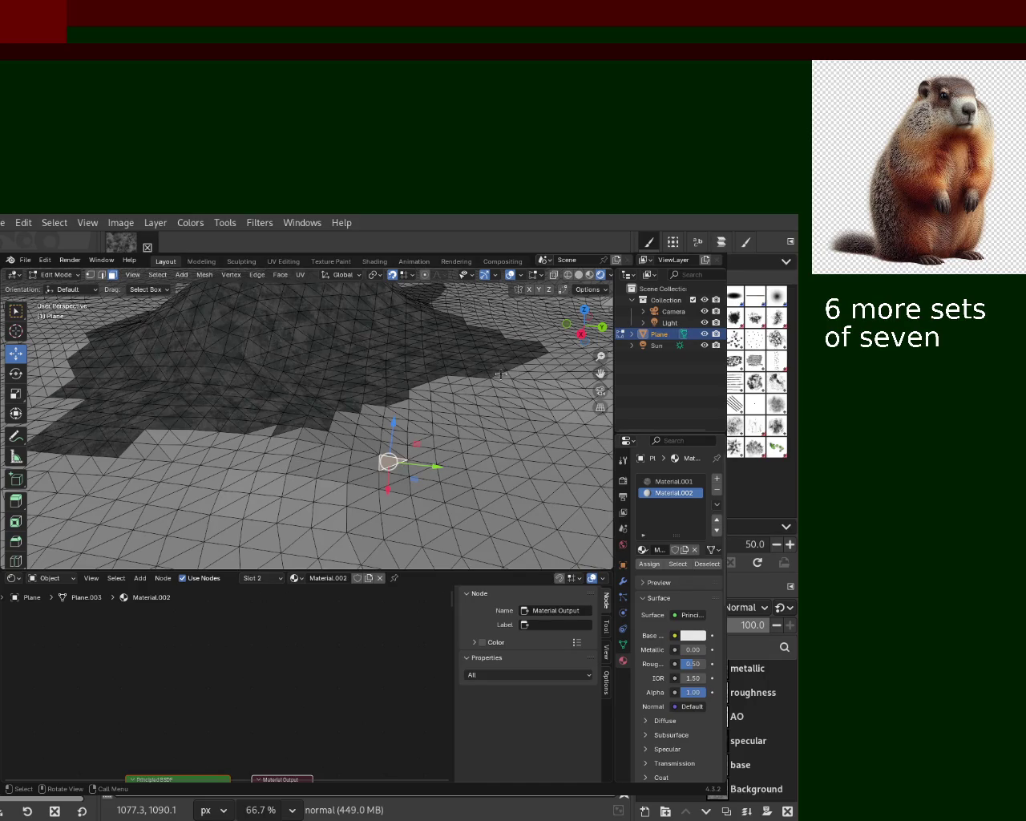
{"action": "mouse_move", "coordinate": [454, 432]}
{"action": "middle_mouse_down"}
{"action": "mouse_move", "coordinate": [383, 422]}
{"action": "mouse_move", "coordinate": [478, 423]}
{"action": "mouse_move", "coordinate": [398, 437]}
{"action": "middle_mouse_up"}
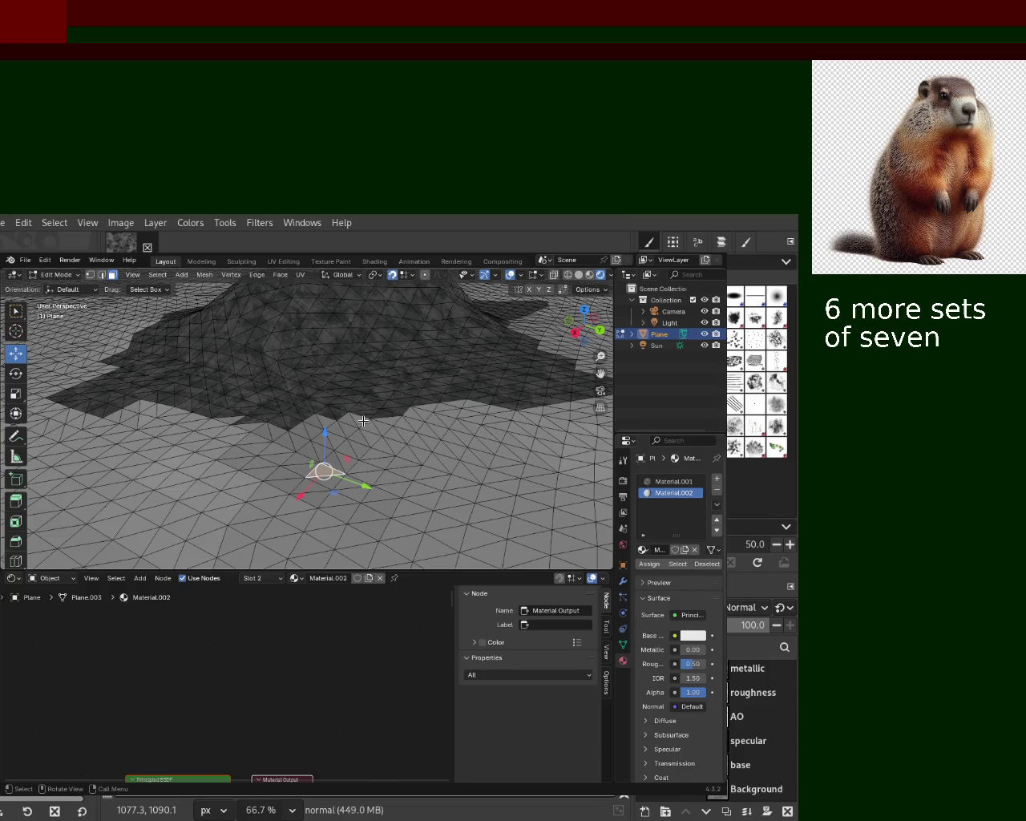
{"action": "right_click", "coordinate": [363, 421], "text": "shift"}
{"action": "right_click", "coordinate": [363, 422], "text": "shift"}
{"action": "right_click", "coordinate": [342, 421], "text": "shift"}
Step: Select the whole mesh and add a Triangulate modifier to the plane
{"action": "key", "text": "a"}
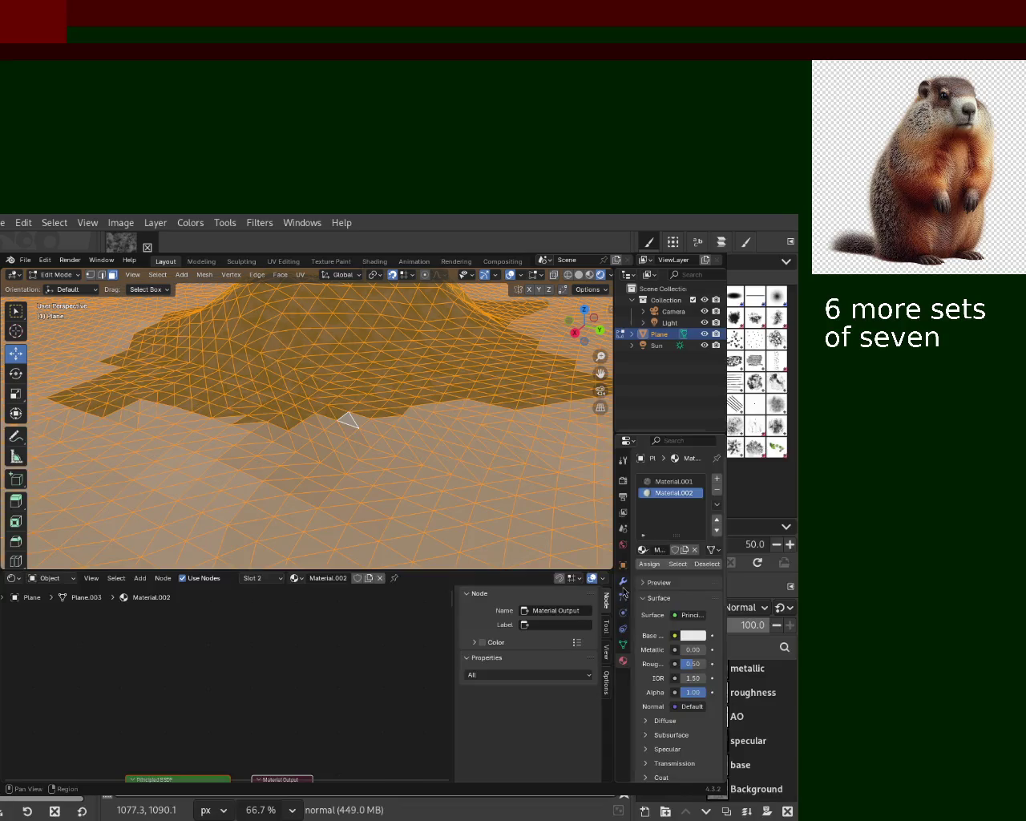
{"action": "left_click", "coordinate": [623, 583]}
{"action": "left_click", "coordinate": [694, 481]}
{"action": "type", "text": "tra"}
{"action": "left_click", "coordinate": [525, 517]}
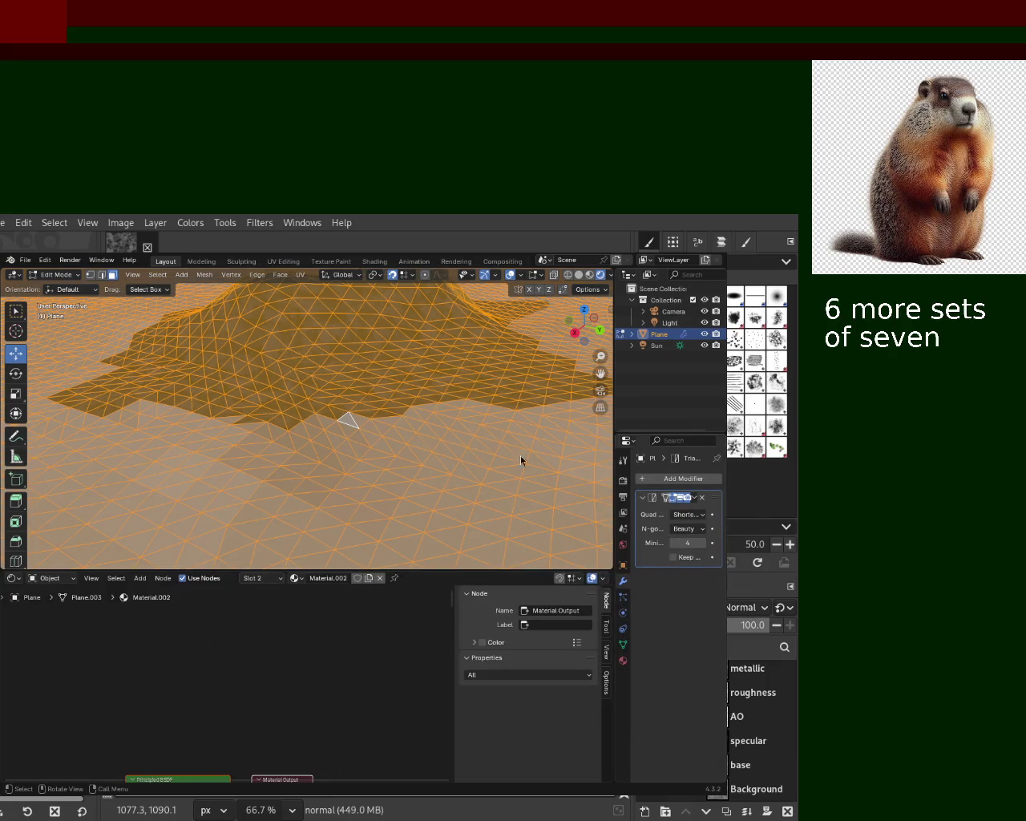
Step: Apply the Triangulate modifier in Object Mode and return to editing the mesh
{"action": "key", "text": "Tab"}
{"action": "left_click", "coordinate": [694, 498]}
{"action": "left_click", "coordinate": [673, 514]}
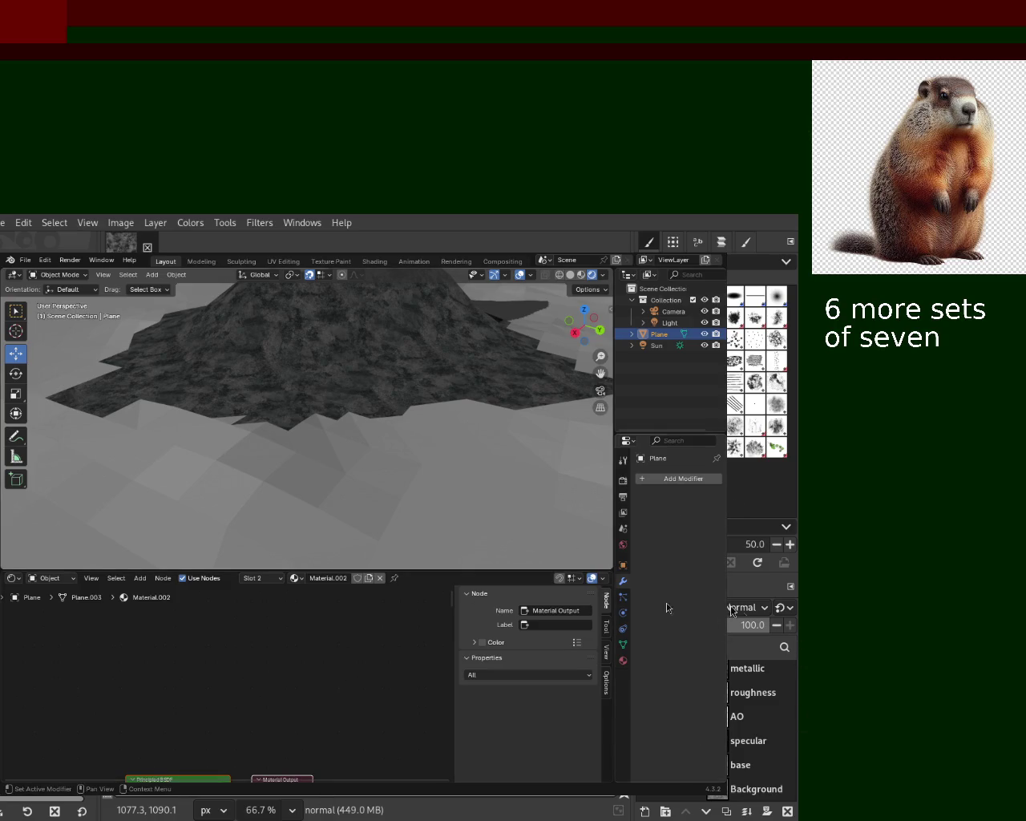
{"action": "key", "text": "Tab"}
{"action": "mouse_move", "coordinate": [361, 449]}
{"action": "middle_mouse_down"}
{"action": "mouse_move", "coordinate": [360, 483]}
{"action": "mouse_move", "coordinate": [382, 474]}
{"action": "mouse_move", "coordinate": [366, 461]}
{"action": "middle_mouse_up"}
{"action": "mouse_move", "coordinate": [389, 411]}
{"action": "middle_mouse_down"}
{"action": "mouse_move", "coordinate": [369, 476]}
{"action": "mouse_move", "coordinate": [322, 397]}
{"action": "mouse_move", "coordinate": [332, 396]}
{"action": "mouse_move", "coordinate": [317, 421]}
{"action": "middle_mouse_up"}
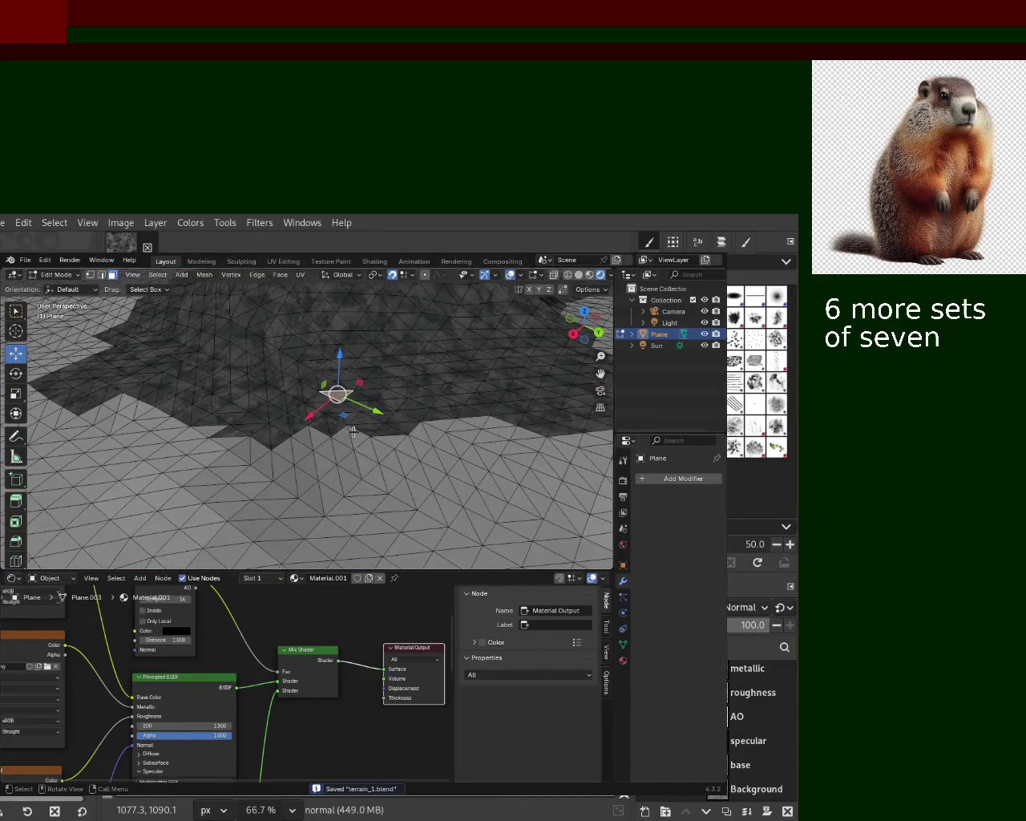
Step: Select a few light faces at the mound's edge
{"action": "left_click", "coordinate": [353, 432]}
{"action": "left_click", "coordinate": [319, 447], "text": "shift"}
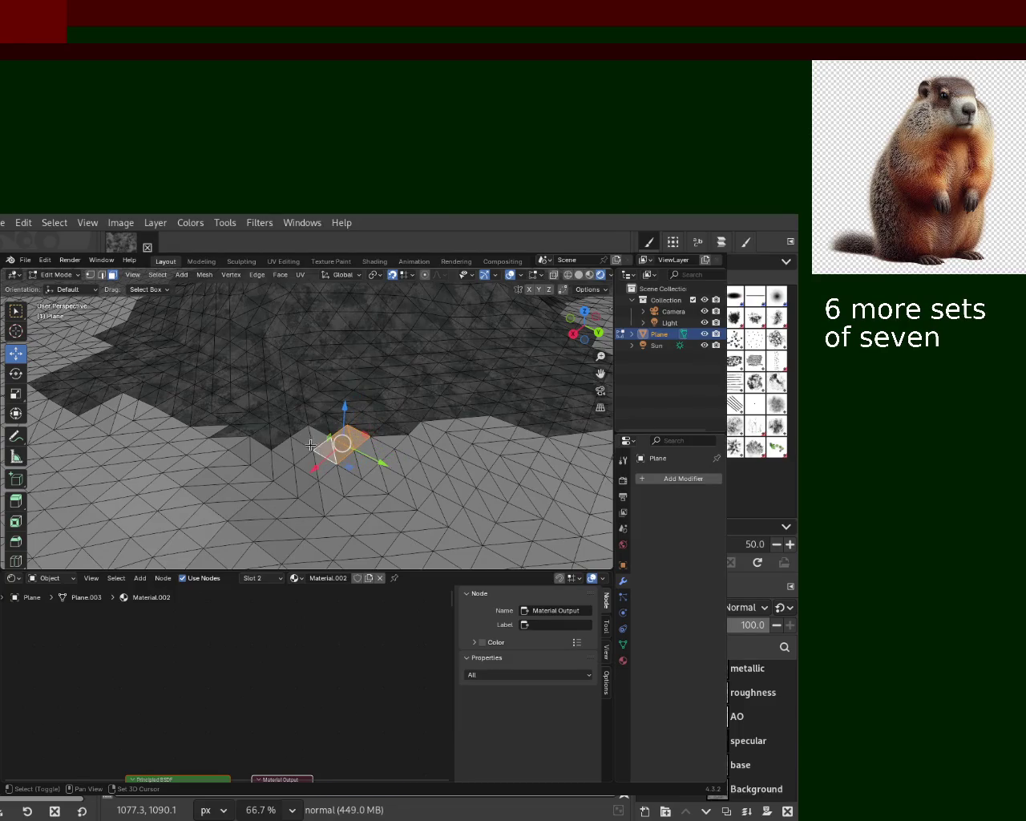
{"action": "left_click", "coordinate": [298, 441], "text": "shift"}
{"action": "left_click", "coordinate": [313, 463], "text": "shift"}
{"action": "left_click", "coordinate": [296, 471], "text": "shift"}
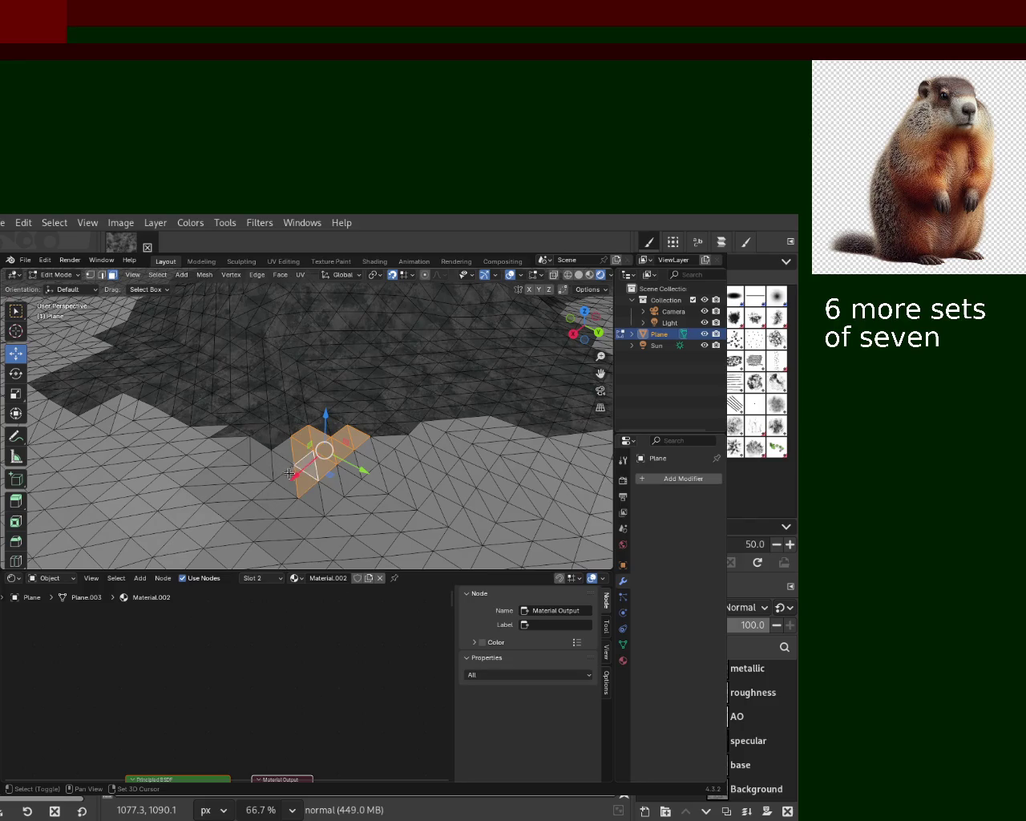
Step: Start a new face selection along the patch edge and extend it rightwards
{"action": "left_click", "coordinate": [402, 475]}
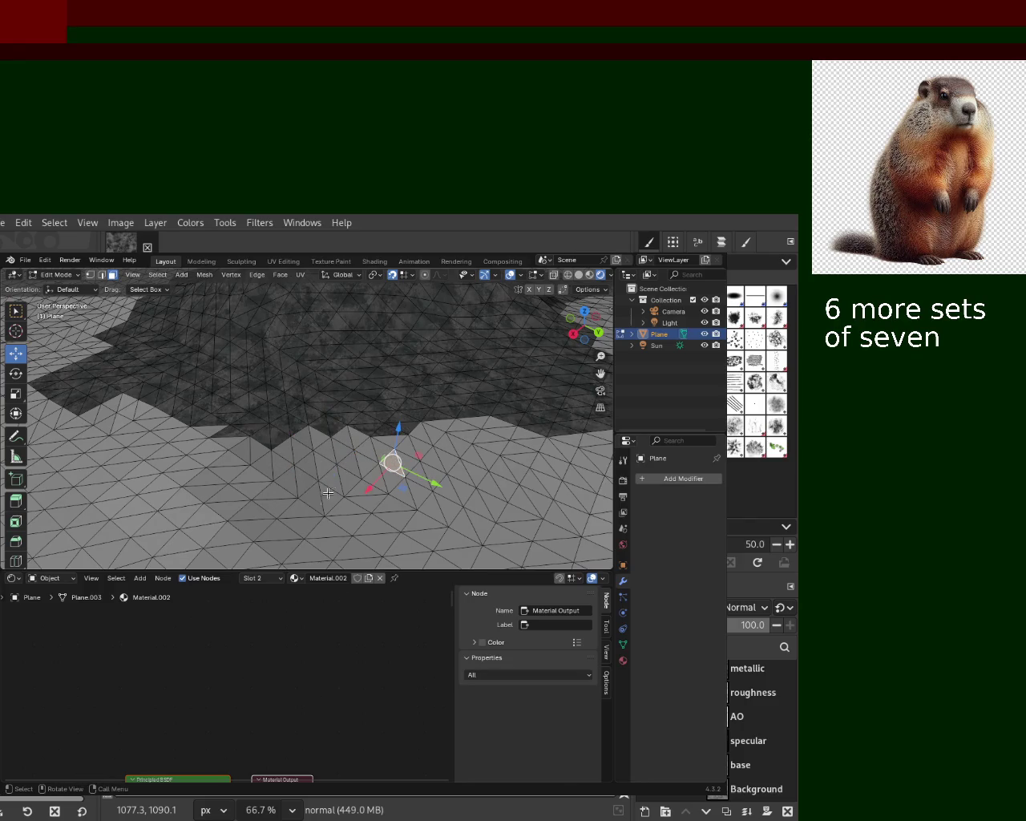
{"action": "left_click", "coordinate": [349, 505], "text": "shift"}
{"action": "left_click", "coordinate": [391, 505], "text": "shift"}
{"action": "left_click", "coordinate": [404, 493], "text": "shift"}
{"action": "left_click", "coordinate": [412, 491], "text": "shift"}
{"action": "left_click", "coordinate": [423, 484], "text": "shift"}
{"action": "left_click", "coordinate": [434, 477], "text": "shift"}
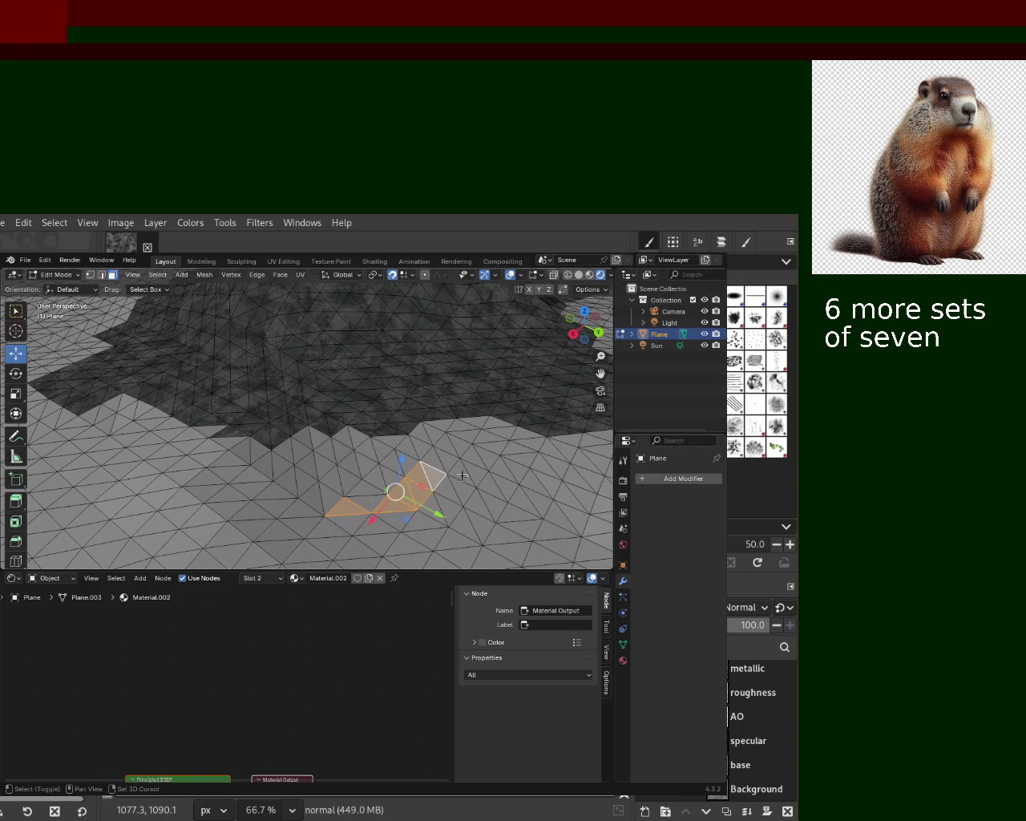
{"action": "left_click", "coordinate": [449, 490], "text": "shift"}
{"action": "left_click", "coordinate": [468, 494], "text": "shift"}
{"action": "left_click", "coordinate": [484, 504], "text": "shift"}
{"action": "left_click", "coordinate": [497, 508], "text": "shift"}
{"action": "left_click", "coordinate": [524, 507], "text": "shift"}
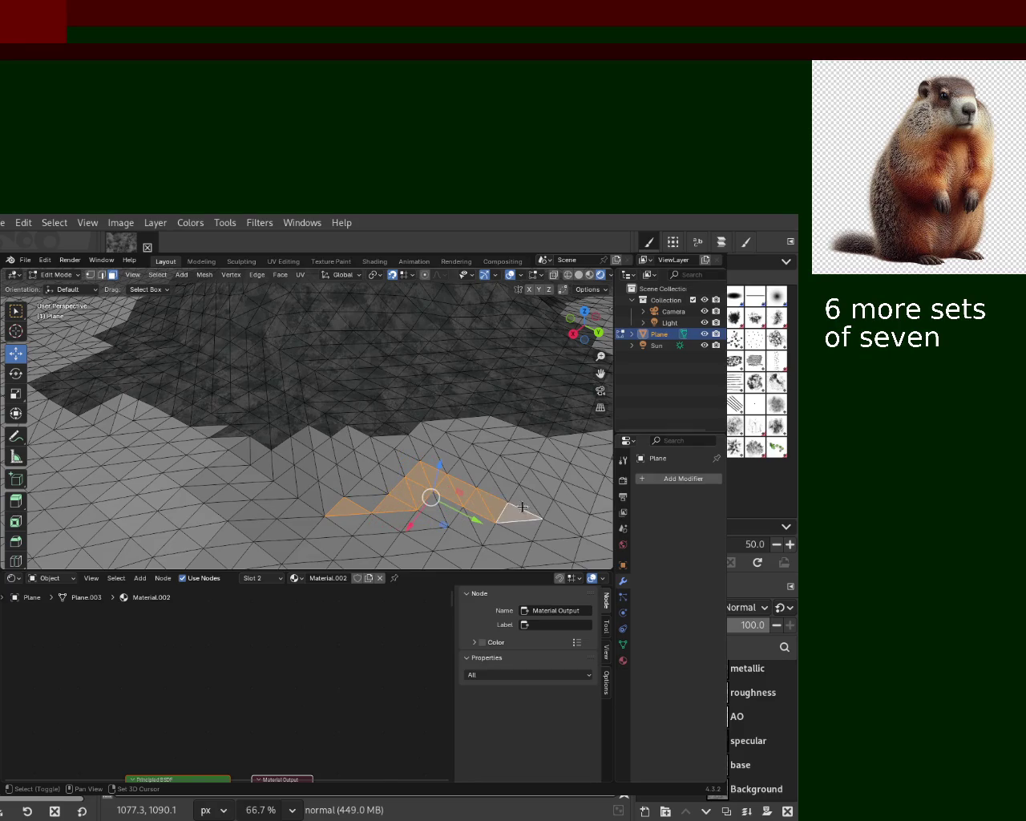
{"action": "left_click", "coordinate": [526, 500], "text": "shift"}
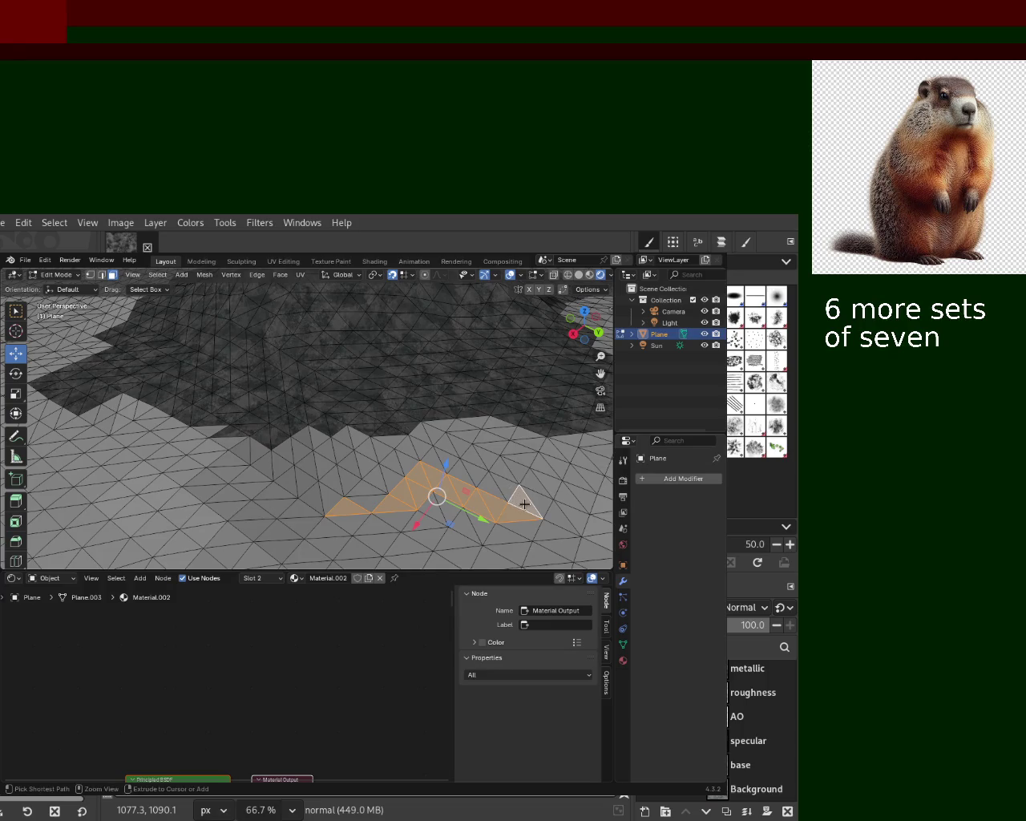
Step: Extend the selection by shortest path up to the top-right faces
{"action": "left_click", "coordinate": [517, 495], "text": "ctrl"}
{"action": "left_click", "coordinate": [493, 503], "text": "ctrl"}
{"action": "left_click", "coordinate": [505, 486], "text": "shift"}
{"action": "left_click", "coordinate": [519, 470], "text": "shift"}
{"action": "left_click", "coordinate": [515, 458], "text": "shift"}
{"action": "left_click", "coordinate": [521, 447], "text": "shift"}
{"action": "left_click", "coordinate": [526, 436], "text": "shift"}
{"action": "left_click", "coordinate": [497, 424], "text": "shift"}
{"action": "left_click", "coordinate": [502, 433], "text": "shift"}
Step: Assign the dark rock Material.001 to the selected faces
{"action": "left_click", "coordinate": [532, 441], "text": "shift"}
{"action": "left_click", "coordinate": [624, 659]}
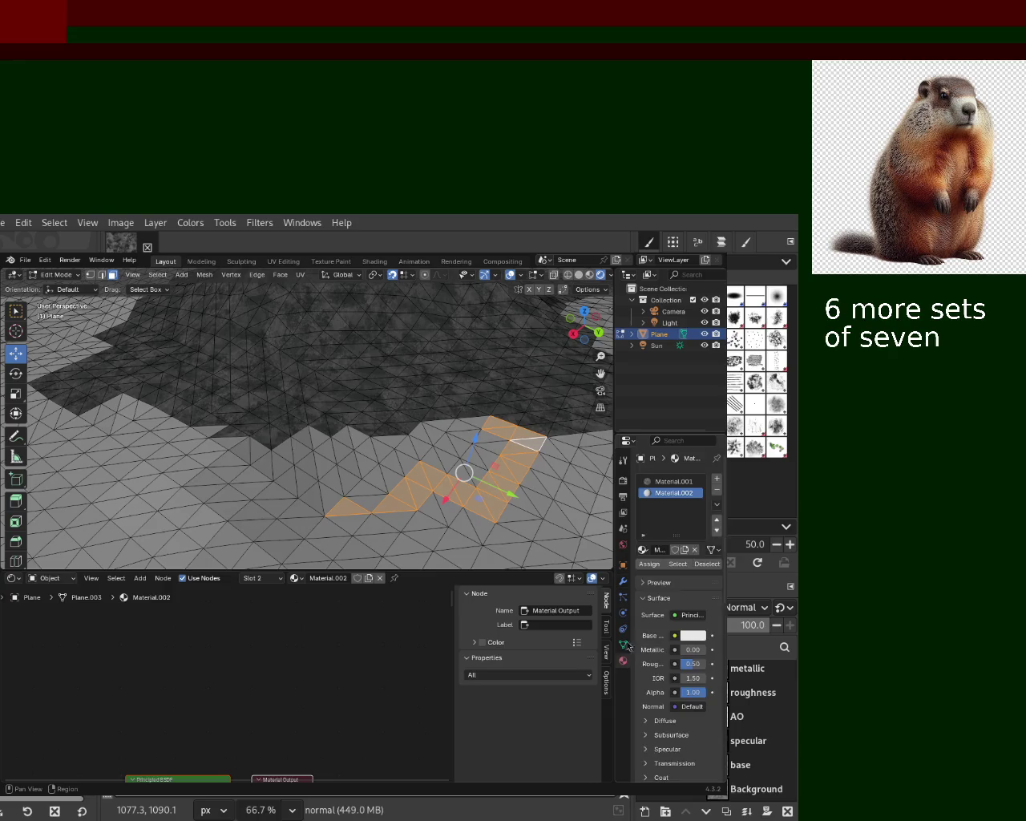
{"action": "left_click", "coordinate": [650, 564]}
{"action": "left_click", "coordinate": [409, 460]}
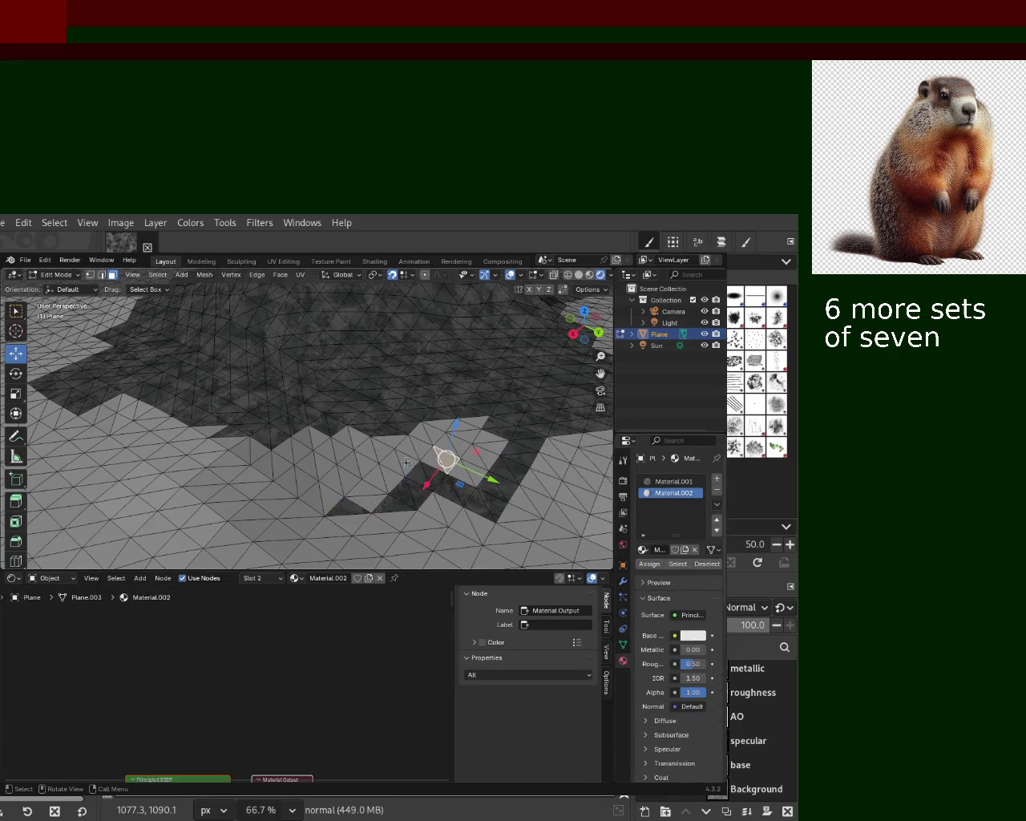
{"action": "middle_click_drag", "start_coordinate": [409, 459], "coordinate": [514, 426]}
Step: Box-select a larger face group, assign Material.001, and undo the accidental move
{"action": "left_click_drag", "start_coordinate": [519, 425], "coordinate": [373, 473]}
{"action": "left_click_drag", "start_coordinate": [480, 508], "coordinate": [374, 410]}
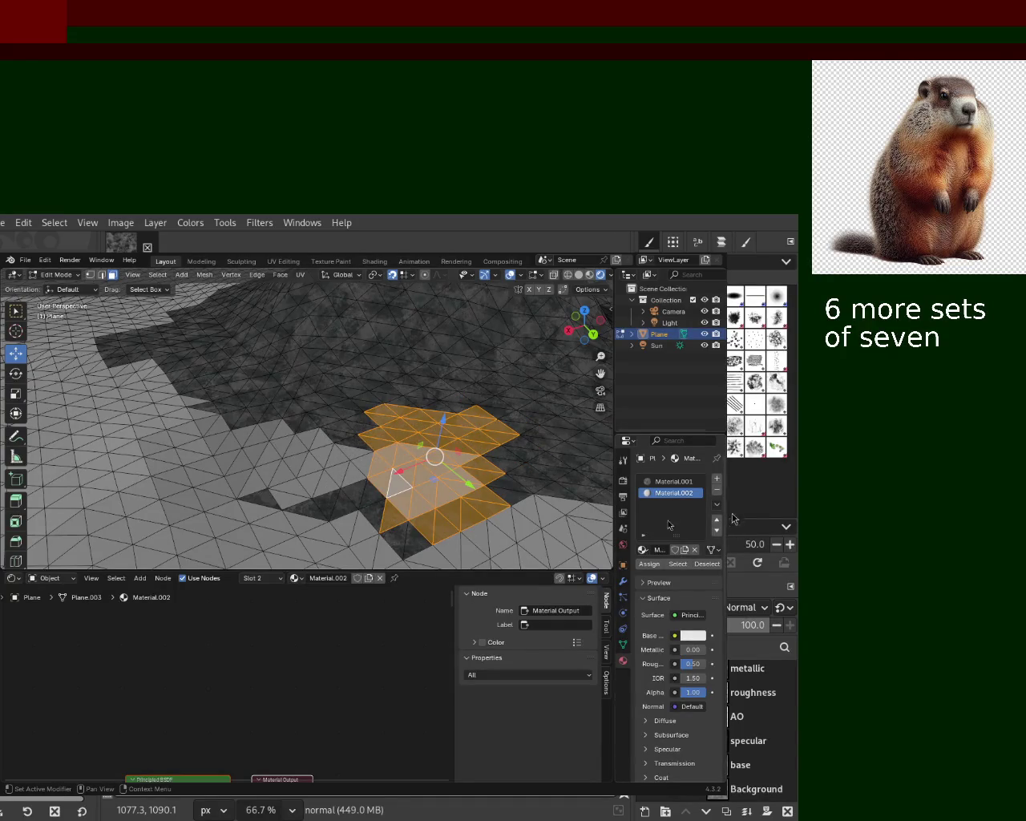
{"action": "left_click", "coordinate": [672, 482]}
{"action": "left_click", "coordinate": [649, 564]}
{"action": "key", "text": "g"}
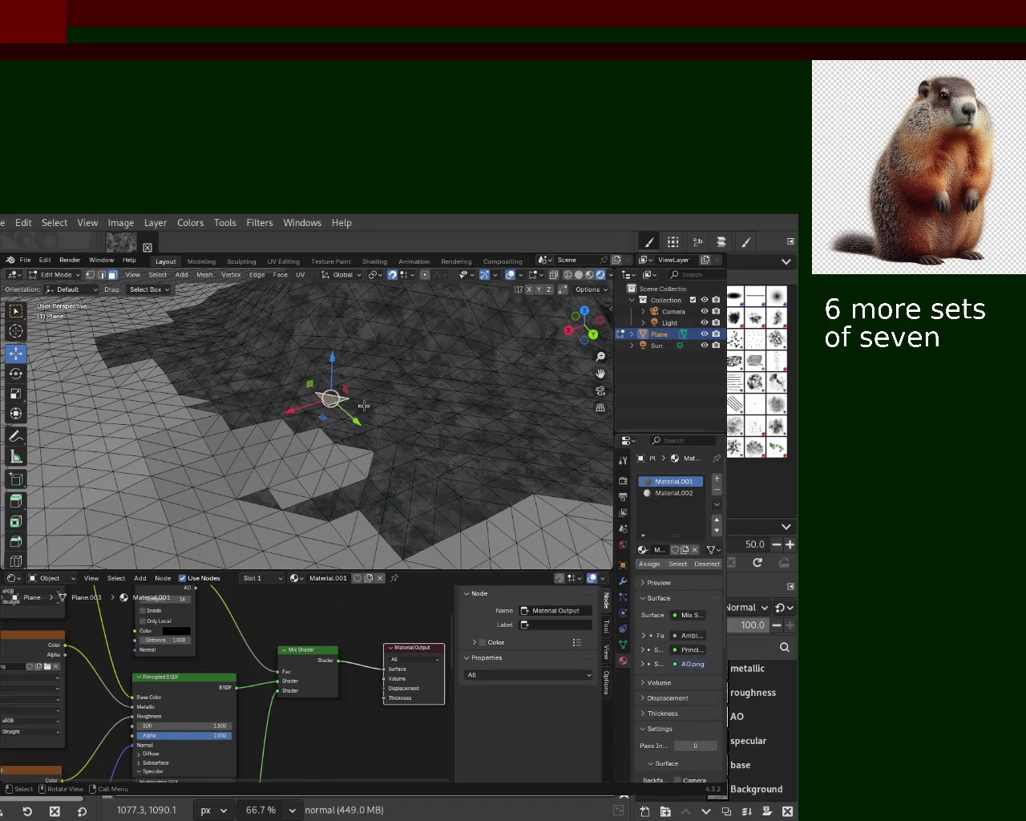
{"action": "left_click", "coordinate": [275, 479]}
{"action": "key", "text": "ctrl+z"}
{"action": "key", "text": "ctrl+z"}
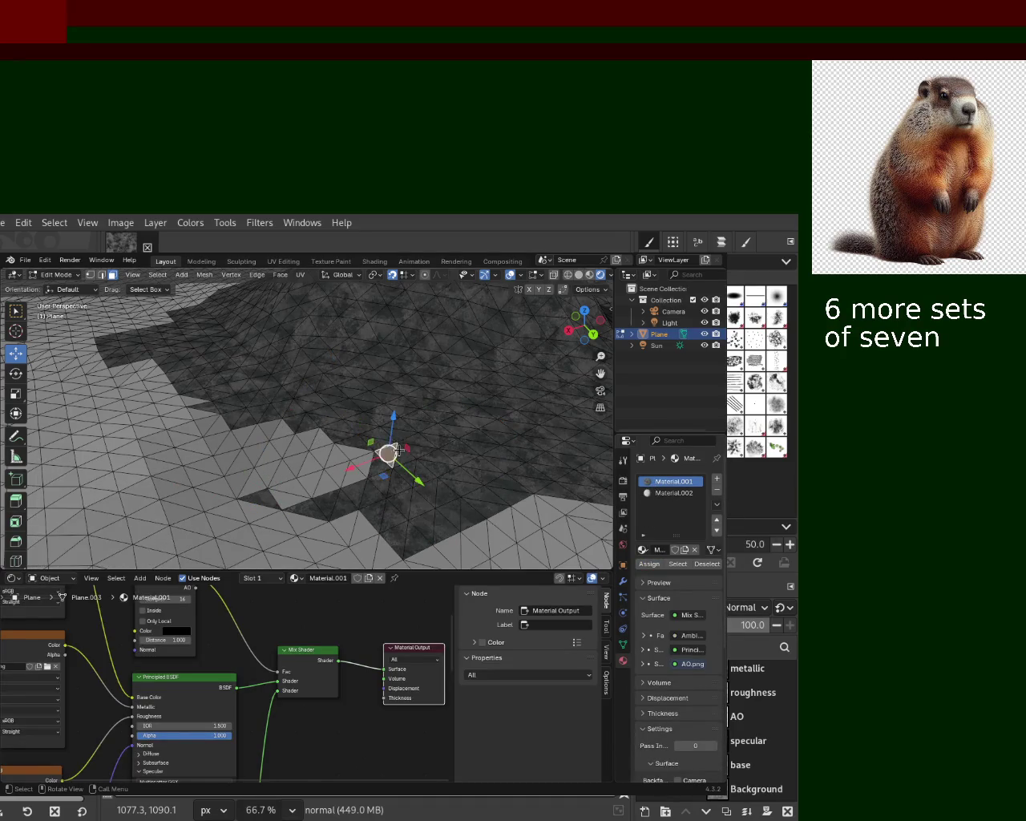
Step: Select faces near the centre and to the left and assign them Material.001
{"action": "mouse_move", "coordinate": [383, 497]}
{"action": "left_mouse_down"}
{"action": "mouse_move", "coordinate": [215, 397]}
{"action": "mouse_move", "coordinate": [211, 455]}
{"action": "left_mouse_up"}
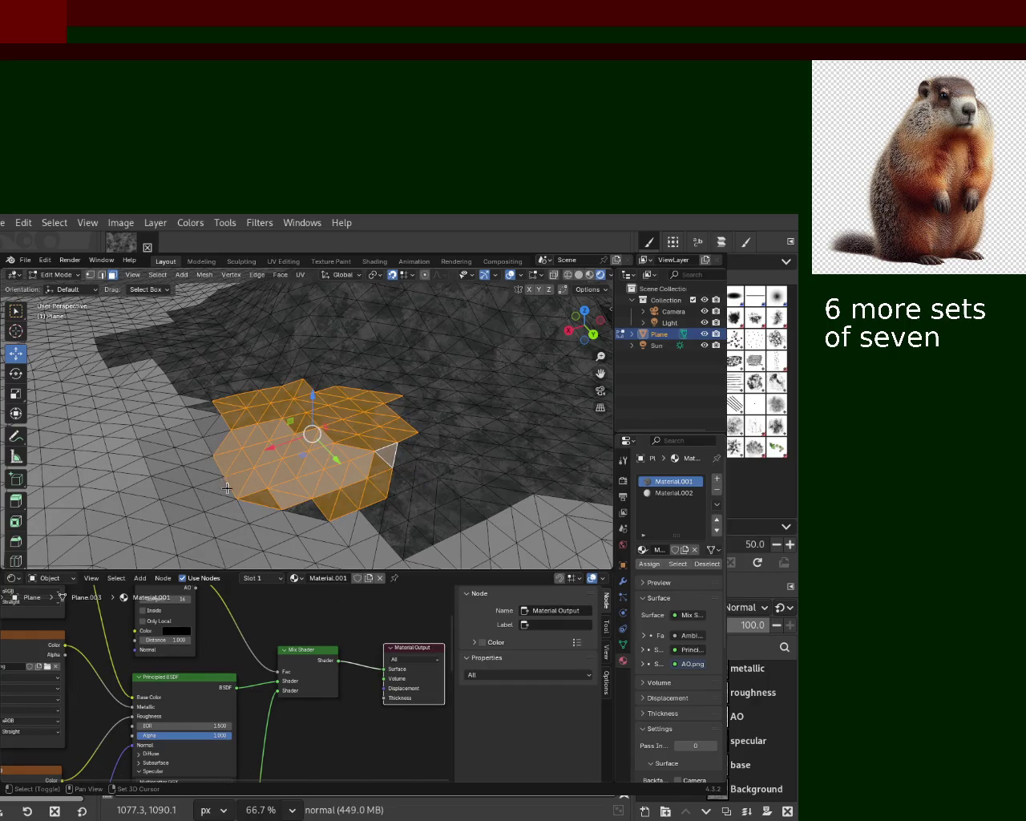
{"action": "left_click", "coordinate": [198, 475], "text": "shift"}
{"action": "mouse_move", "coordinate": [120, 357]}
{"action": "left_mouse_down"}
{"action": "mouse_move", "coordinate": [230, 473]}
{"action": "mouse_move", "coordinate": [218, 481]}
{"action": "left_mouse_up"}
{"action": "left_click", "coordinate": [213, 484], "text": "ctrl"}
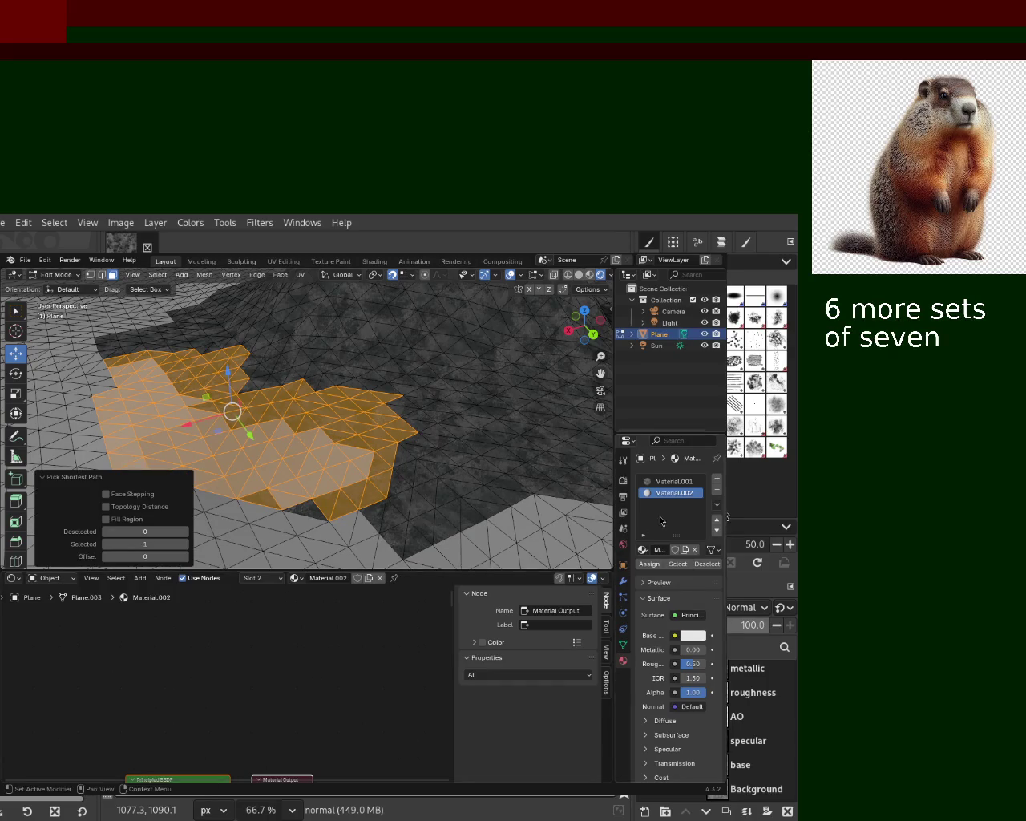
{"action": "left_click", "coordinate": [670, 481]}
{"action": "left_click", "coordinate": [650, 564]}
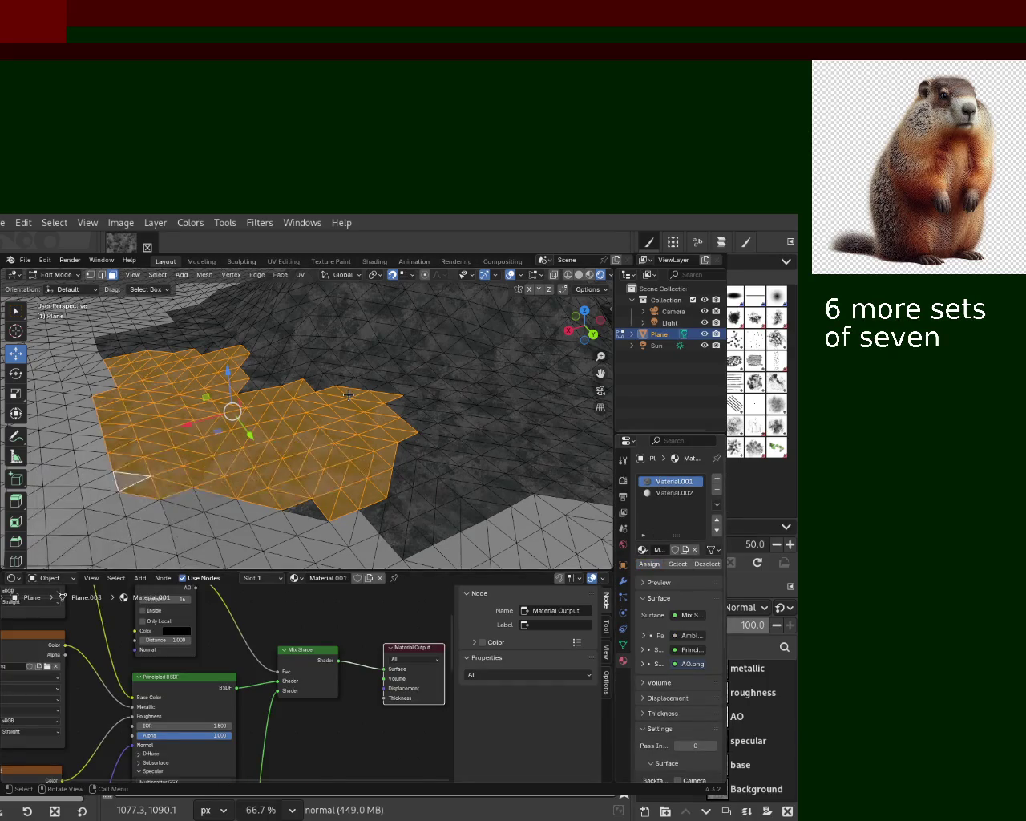
{"action": "mouse_move", "coordinate": [316, 408]}
{"action": "middle_mouse_down"}
{"action": "mouse_move", "coordinate": [390, 409]}
{"action": "mouse_move", "coordinate": [170, 399]}
{"action": "mouse_move", "coordinate": [447, 421]}
{"action": "mouse_move", "coordinate": [460, 412]}
{"action": "mouse_move", "coordinate": [270, 408]}
{"action": "mouse_move", "coordinate": [337, 393]}
{"action": "mouse_move", "coordinate": [371, 413]}
{"action": "mouse_move", "coordinate": [354, 335]}
{"action": "middle_mouse_up"}
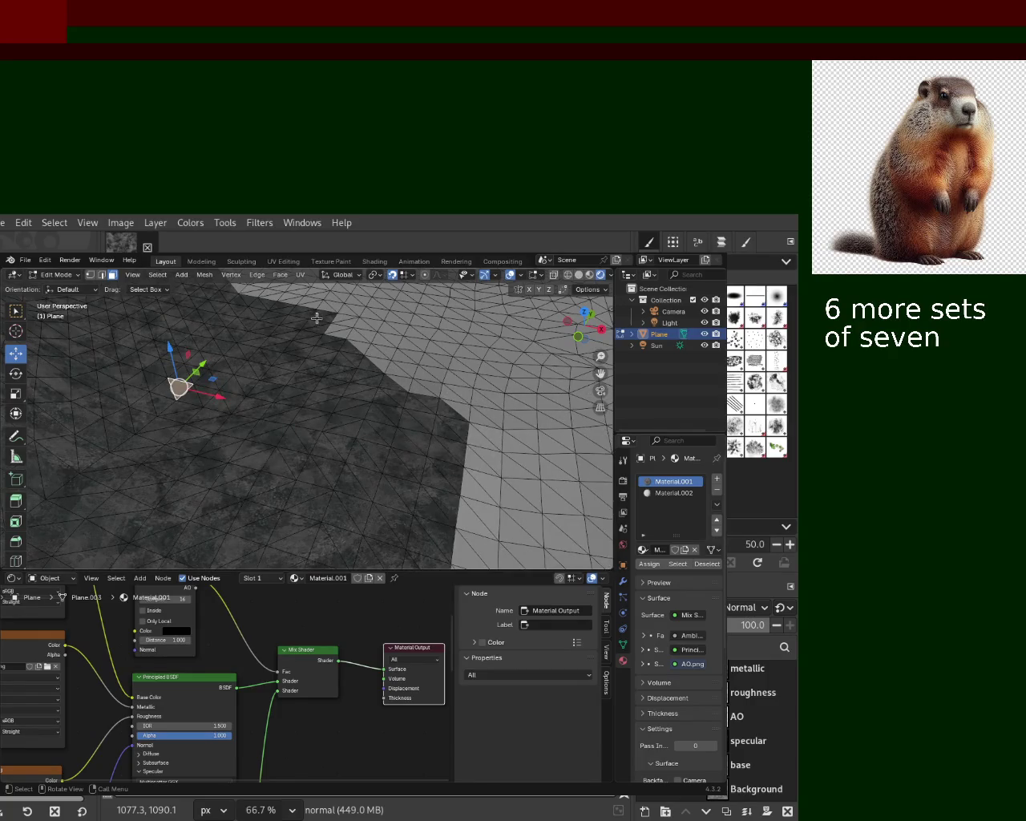
{"action": "mouse_move", "coordinate": [397, 375]}
{"action": "middle_mouse_down"}
{"action": "mouse_move", "coordinate": [379, 389]}
{"action": "mouse_move", "coordinate": [313, 396]}
{"action": "mouse_move", "coordinate": [279, 449]}
{"action": "mouse_move", "coordinate": [372, 402]}
{"action": "mouse_move", "coordinate": [340, 388]}
{"action": "middle_mouse_up"}
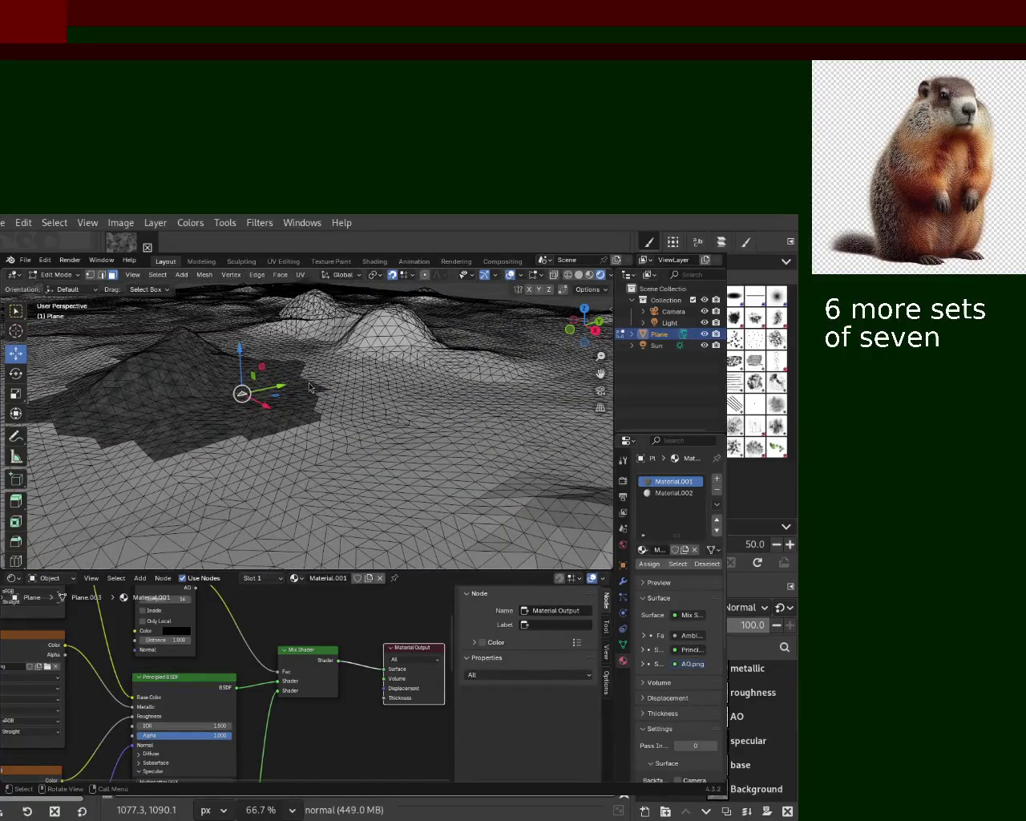
{"action": "mouse_move", "coordinate": [301, 354]}
{"action": "middle_mouse_down"}
{"action": "mouse_move", "coordinate": [236, 406]}
{"action": "mouse_move", "coordinate": [297, 390]}
{"action": "mouse_move", "coordinate": [305, 446]}
{"action": "mouse_move", "coordinate": [215, 386]}
{"action": "mouse_move", "coordinate": [388, 441]}
{"action": "middle_mouse_up"}
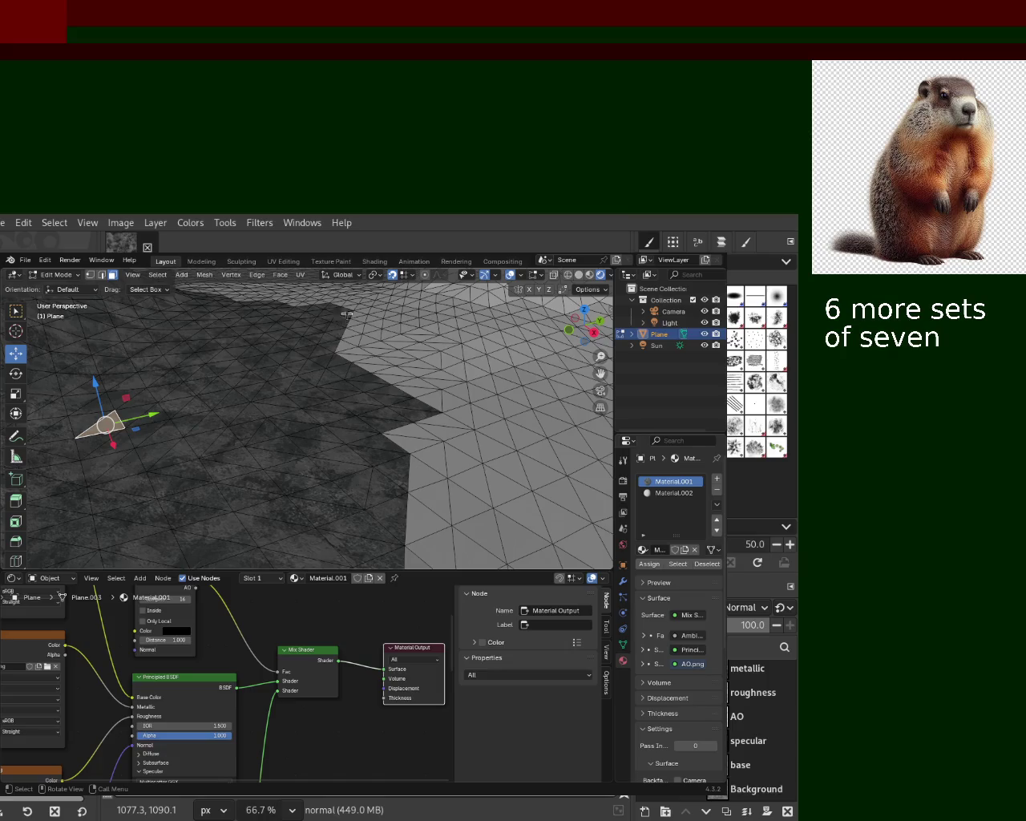
{"action": "mouse_move", "coordinate": [376, 391]}
{"action": "middle_mouse_down"}
{"action": "mouse_move", "coordinate": [320, 393]}
{"action": "mouse_move", "coordinate": [335, 403]}
{"action": "middle_mouse_up"}
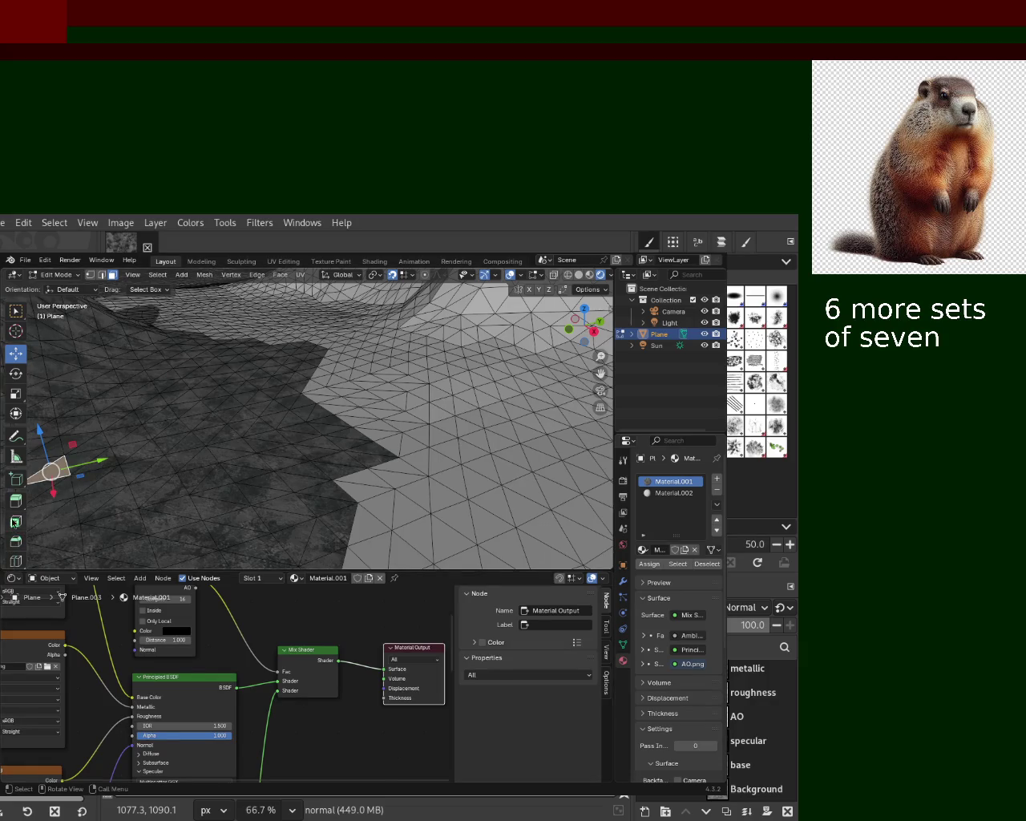
{"action": "left_click_drag", "start_coordinate": [298, 569], "coordinate": [299, 646]}
{"action": "scroll", "coordinate": [307, 515], "scroll_direction": "down", "scroll_amount": 2}
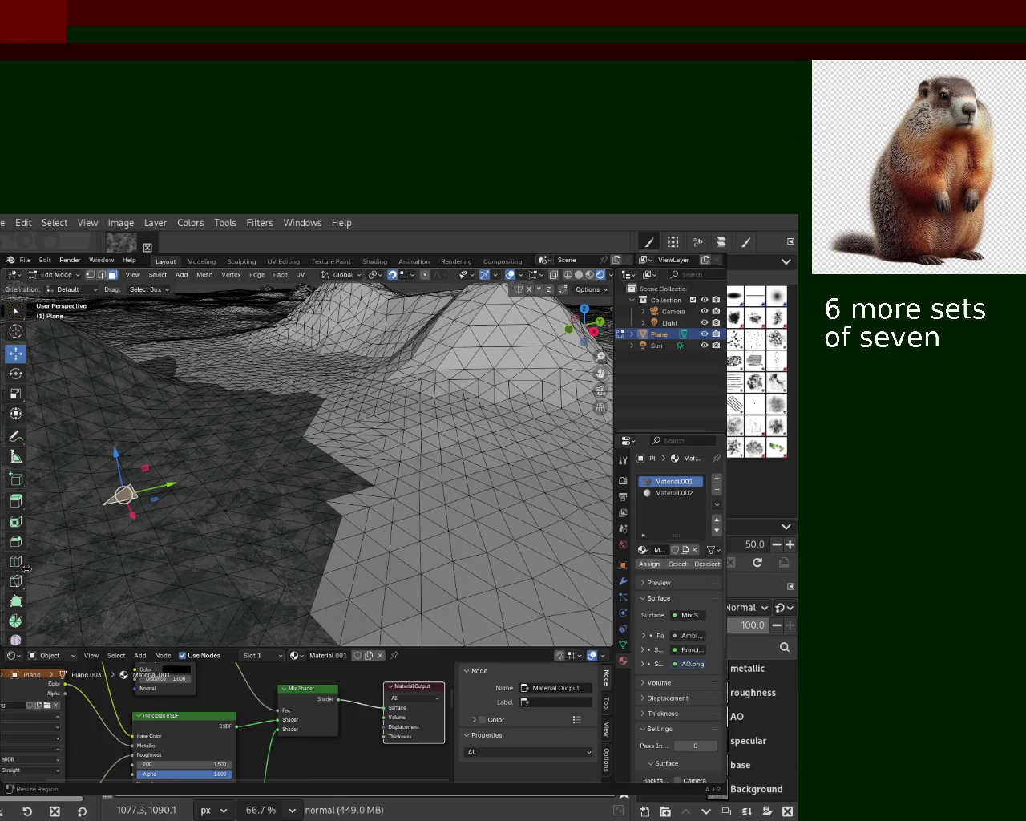
Step: Switch the terrain plane into Sculpt Mode from the mode dropdown
{"action": "scroll", "coordinate": [15, 541], "scroll_direction": "down", "scroll_amount": 3}
{"action": "scroll", "coordinate": [15, 401], "scroll_direction": "down", "scroll_amount": 1}
{"action": "left_click", "coordinate": [55, 274]}
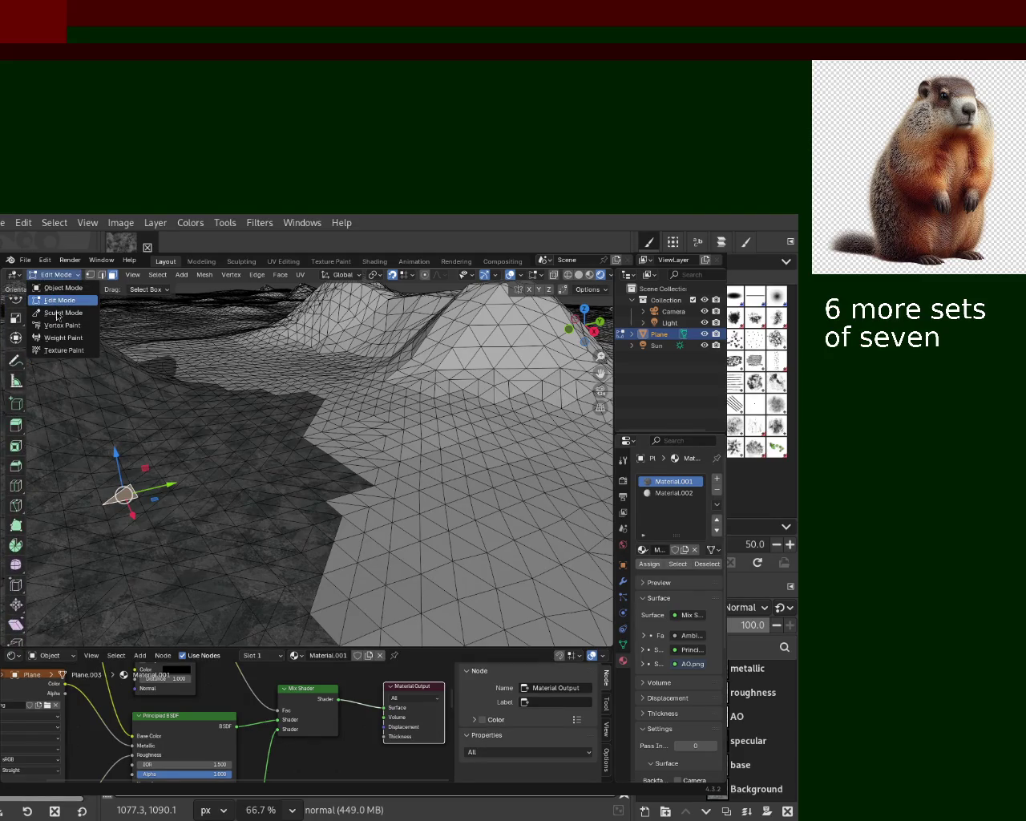
{"action": "left_click", "coordinate": [62, 313]}
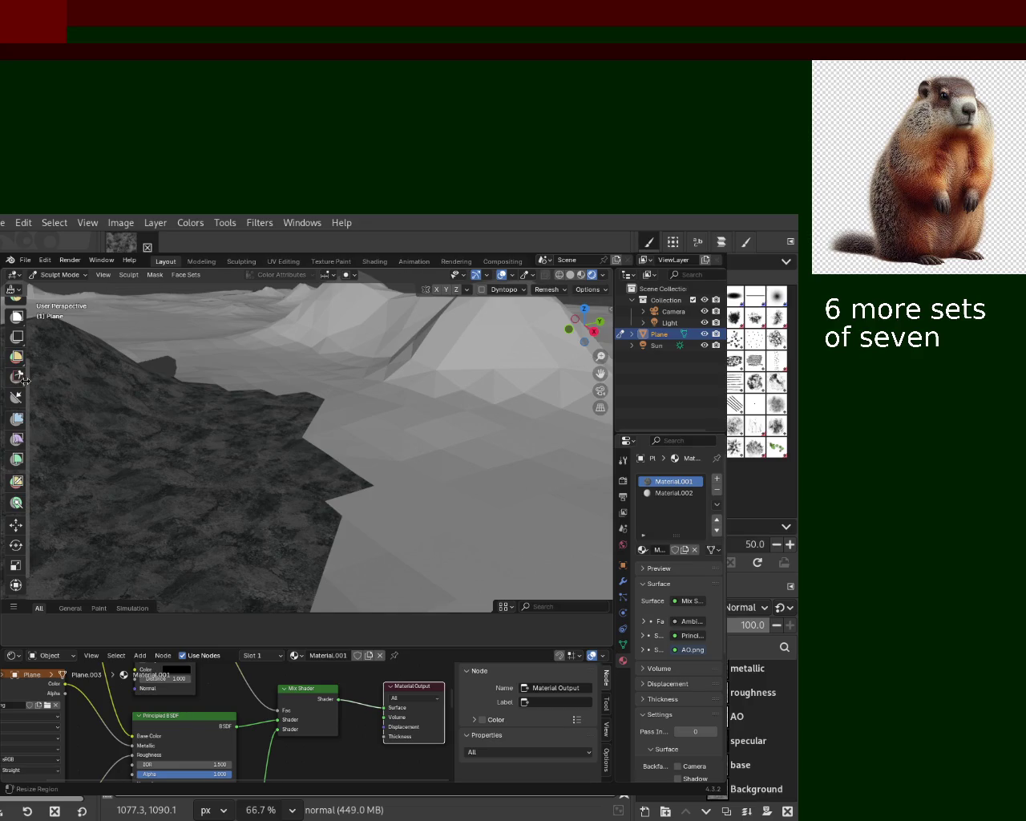
Step: Browse the brush categories, make the brush shelf taller, and toggle Edit Mode and back
{"action": "scroll", "coordinate": [16, 325], "scroll_direction": "down", "scroll_amount": 2}
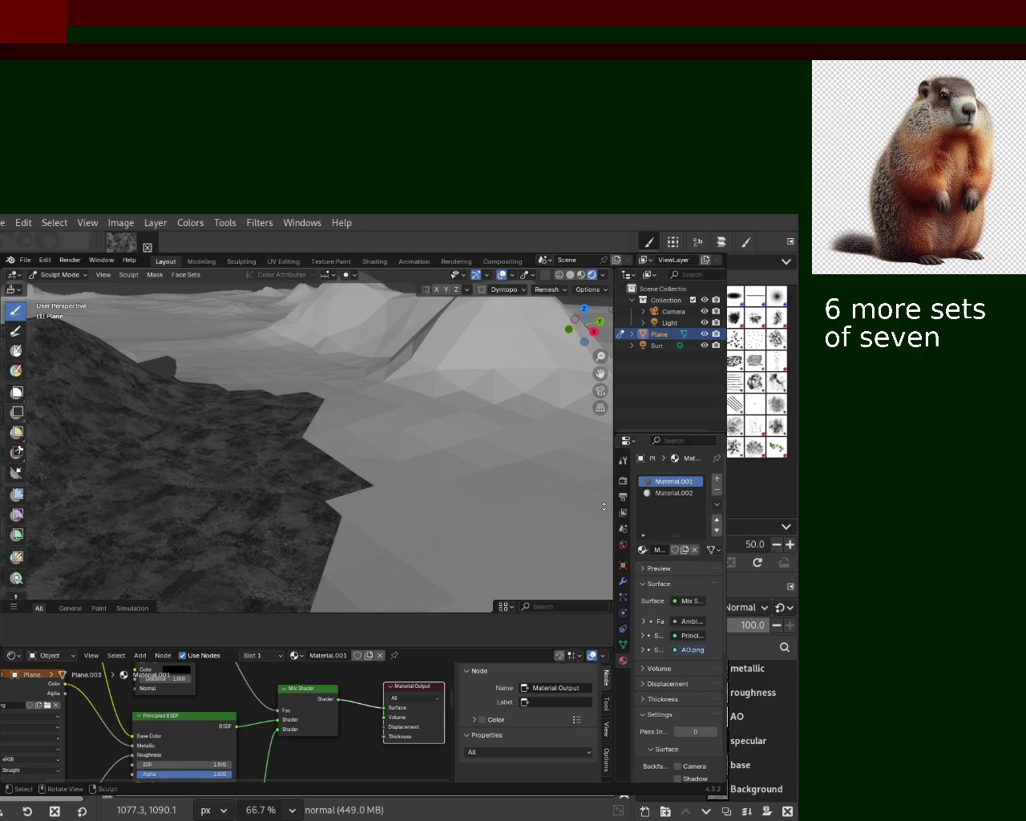
{"action": "scroll", "coordinate": [16, 326], "scroll_direction": "up", "scroll_amount": 5}
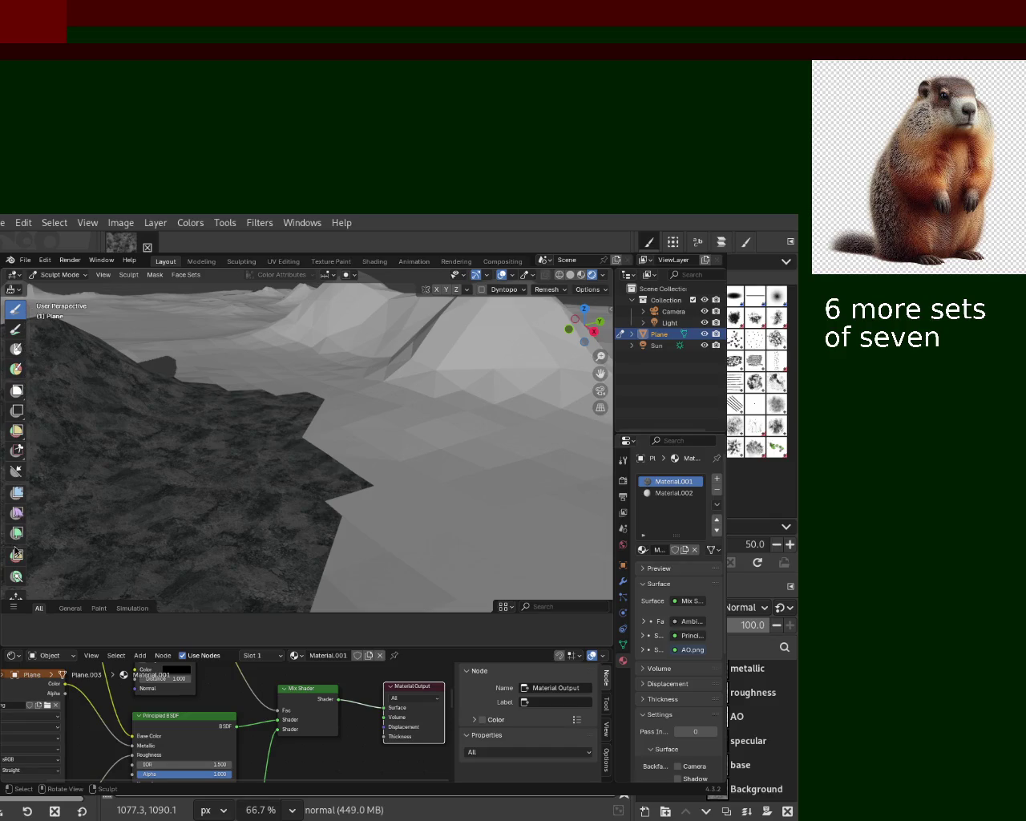
{"action": "left_click", "coordinate": [69, 609]}
{"action": "left_click", "coordinate": [40, 610]}
{"action": "left_click_drag", "start_coordinate": [176, 615], "coordinate": [189, 526]}
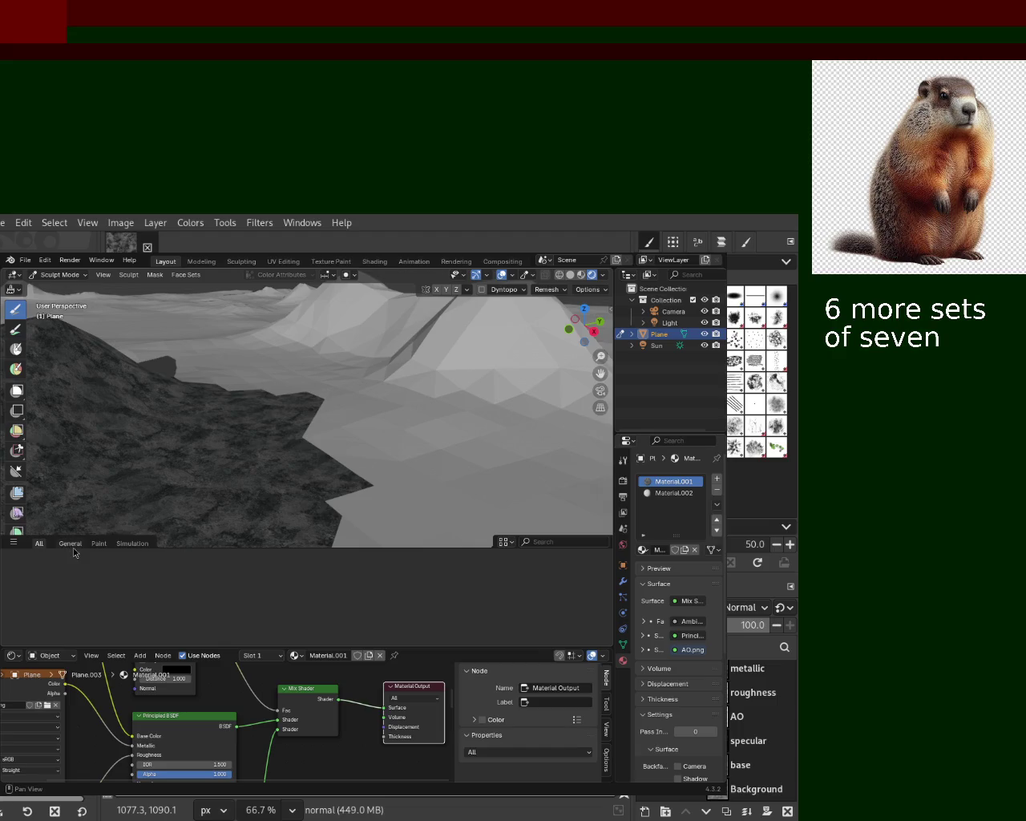
{"action": "key", "text": "Tab"}
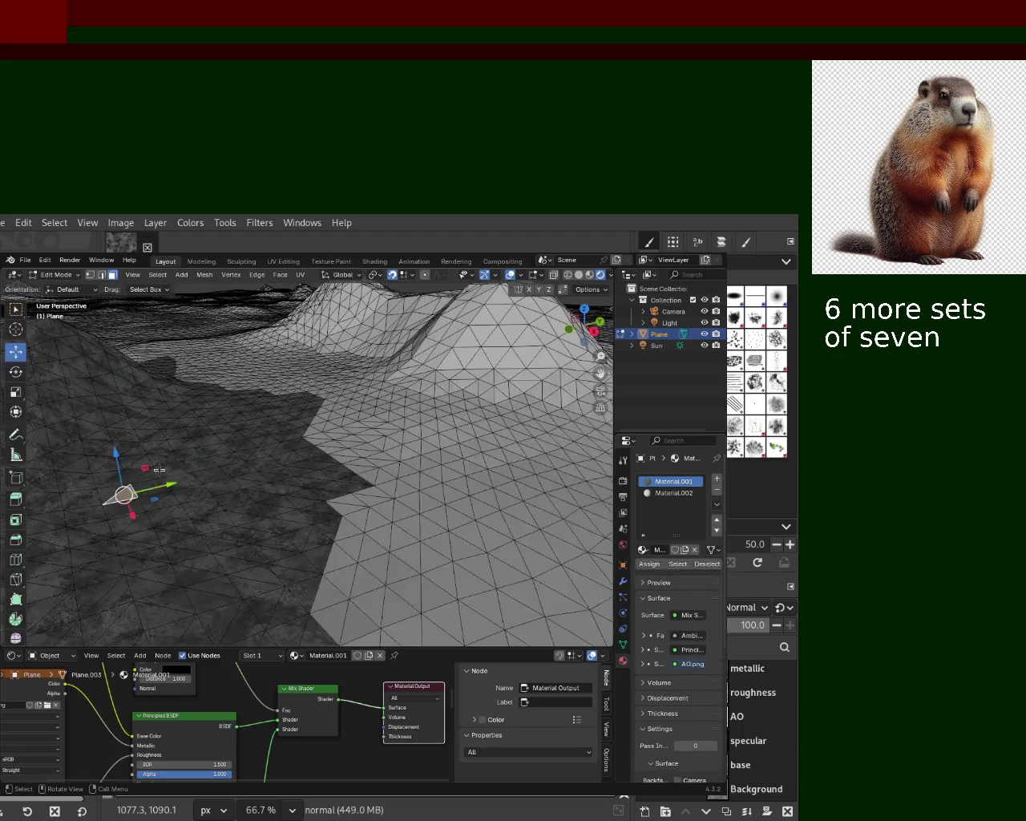
{"action": "key", "text": "Tab"}
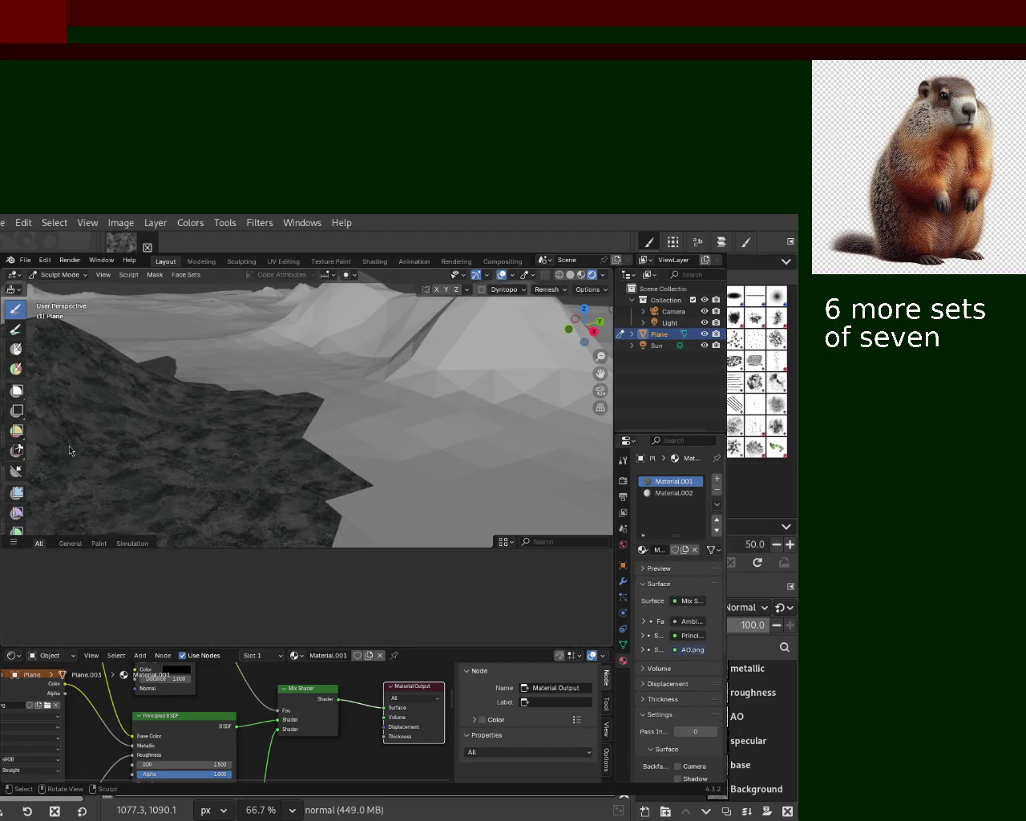
Step: Show the General brush category and try a sculpt brush and the paint brush
{"action": "scroll", "coordinate": [87, 544], "scroll_direction": "down", "scroll_amount": 2, "text": "ctrl"}
{"action": "scroll", "coordinate": [87, 544], "scroll_direction": "down", "scroll_amount": 1, "text": "ctrl"}
{"action": "left_click", "coordinate": [72, 544]}
{"action": "left_click", "coordinate": [15, 350]}
{"action": "left_click", "coordinate": [16, 369]}
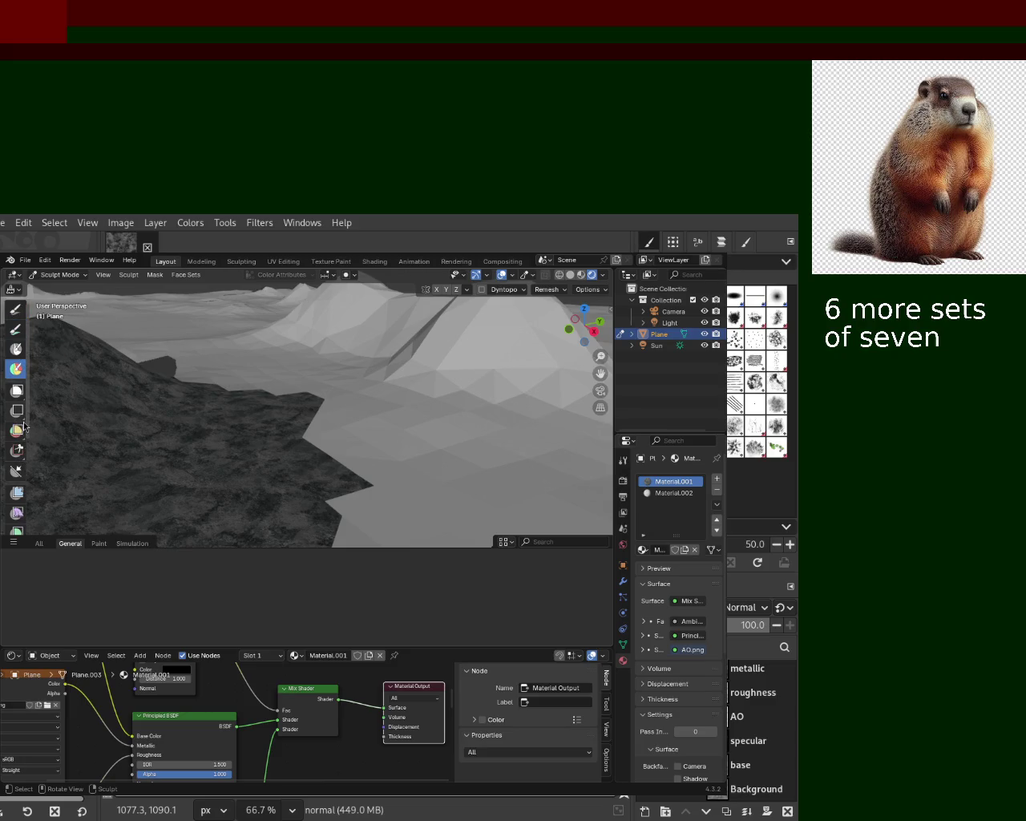
Step: Try the Scale and Mask by Color tools, then return to a sculpt brush
{"action": "scroll", "coordinate": [18, 428], "scroll_direction": "down", "scroll_amount": 5}
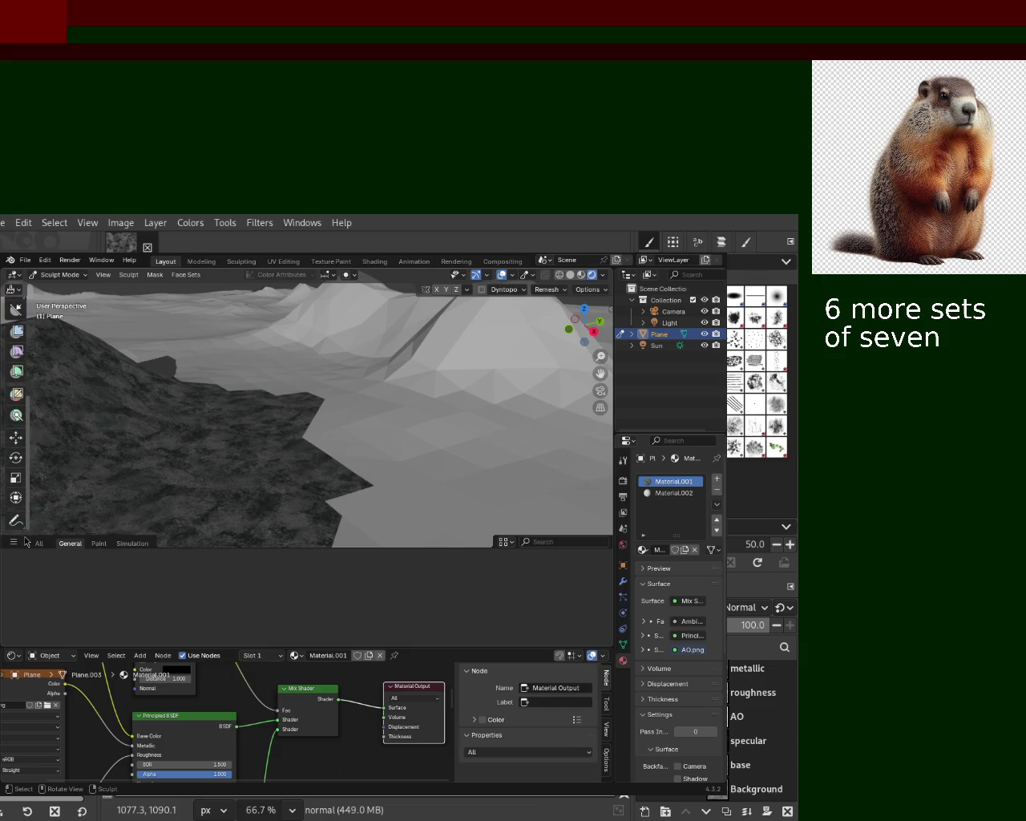
{"action": "left_click", "coordinate": [16, 479]}
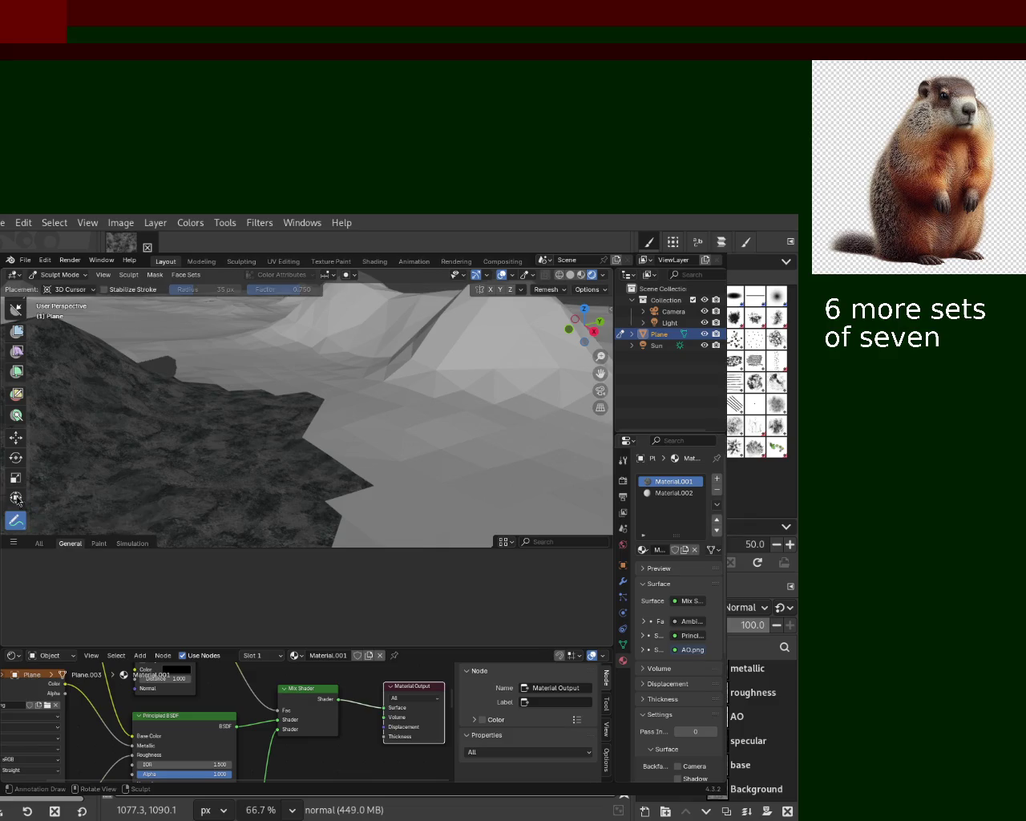
{"action": "left_click", "coordinate": [15, 416]}
{"action": "scroll", "coordinate": [27, 405], "scroll_direction": "up", "scroll_amount": 2}
{"action": "scroll", "coordinate": [29, 400], "scroll_direction": "up", "scroll_amount": 5}
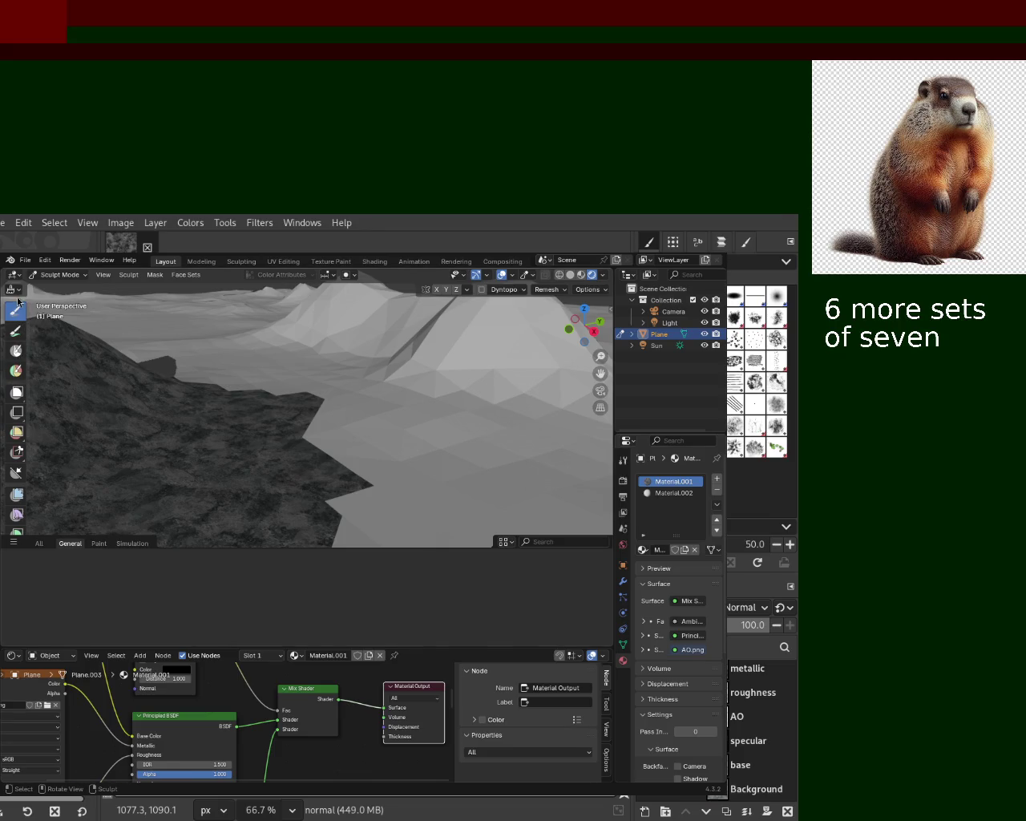
{"action": "left_click", "coordinate": [15, 311]}
{"action": "left_click", "coordinate": [57, 275]}
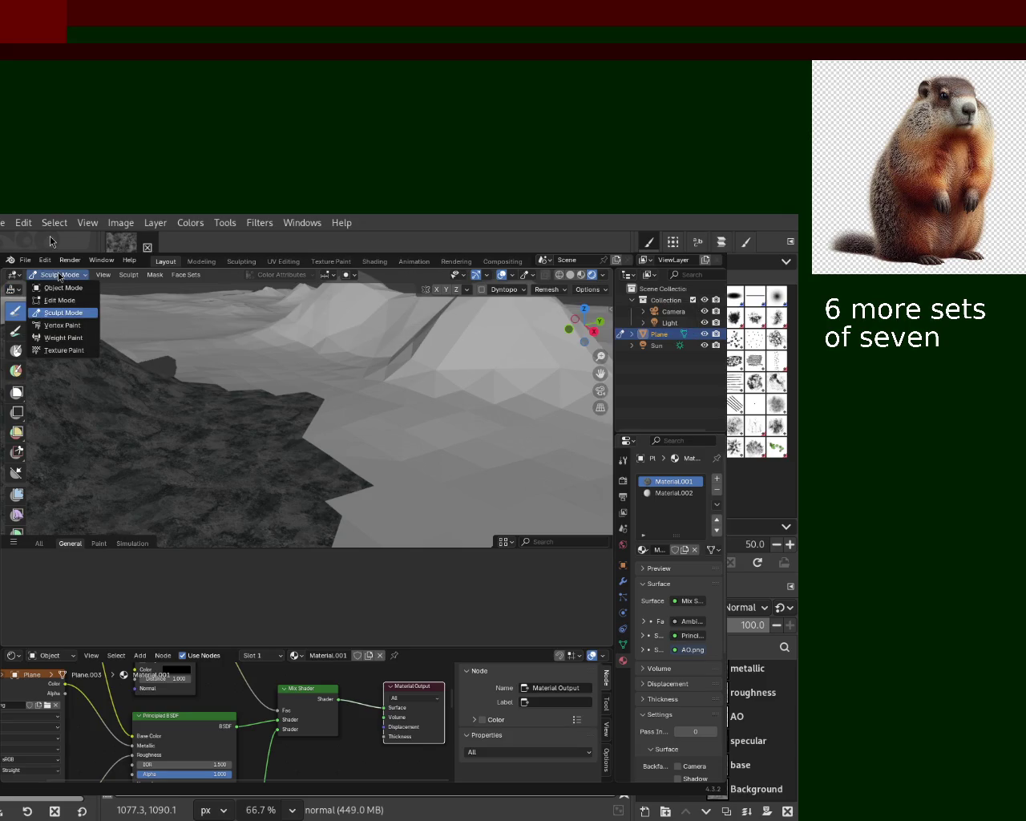
{"action": "left_click", "coordinate": [13, 277]}
{"action": "left_click", "coordinate": [13, 277]}
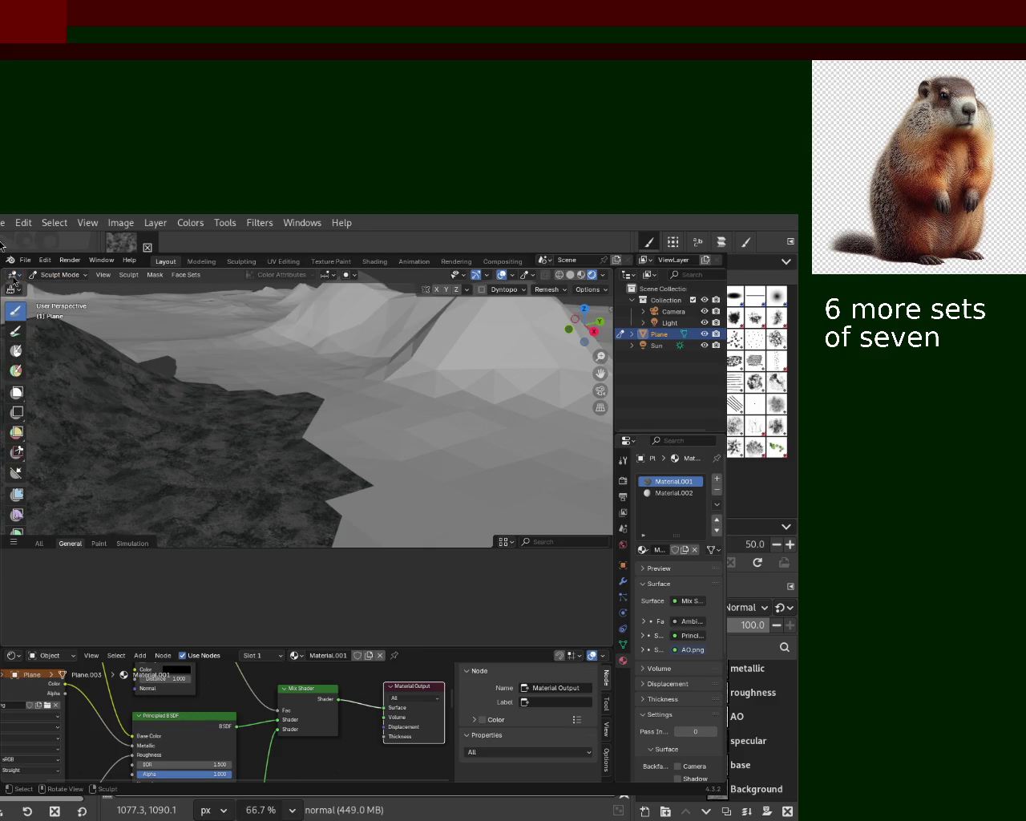
{"action": "left_click", "coordinate": [40, 544]}
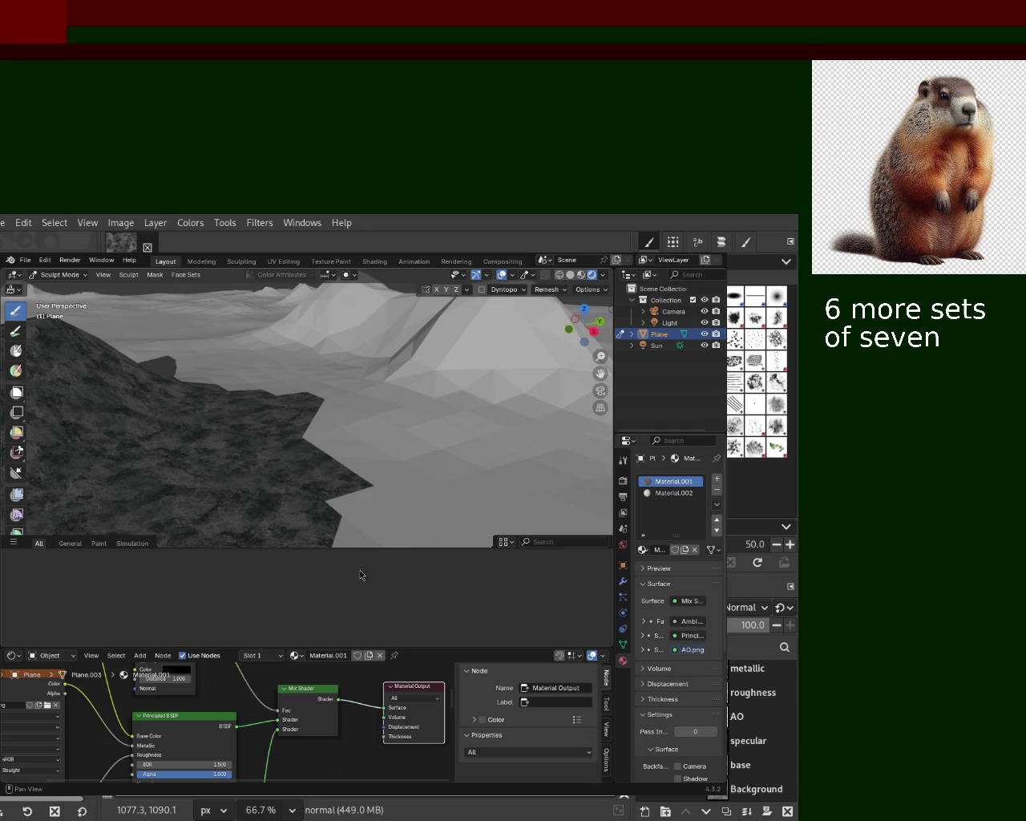
{"action": "left_click", "coordinate": [537, 543]}
{"action": "left_click", "coordinate": [412, 619]}
{"action": "key", "text": "Tab"}
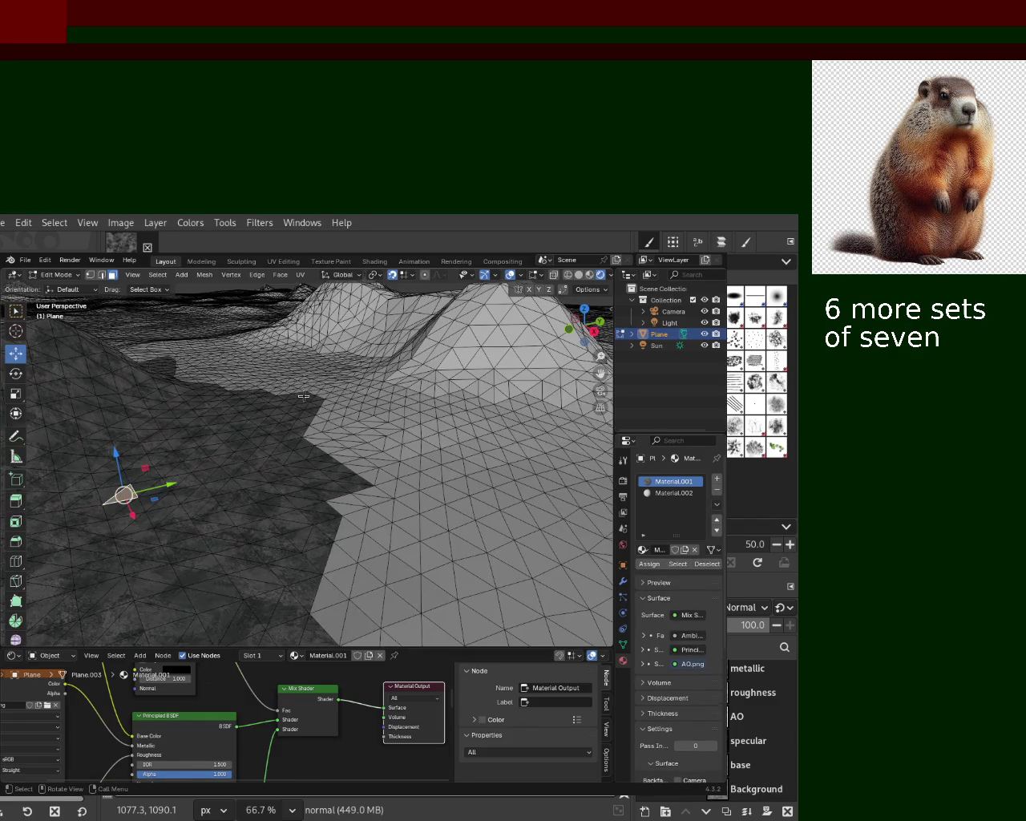
{"action": "key", "text": "Tab"}
{"action": "left_click", "coordinate": [662, 345]}
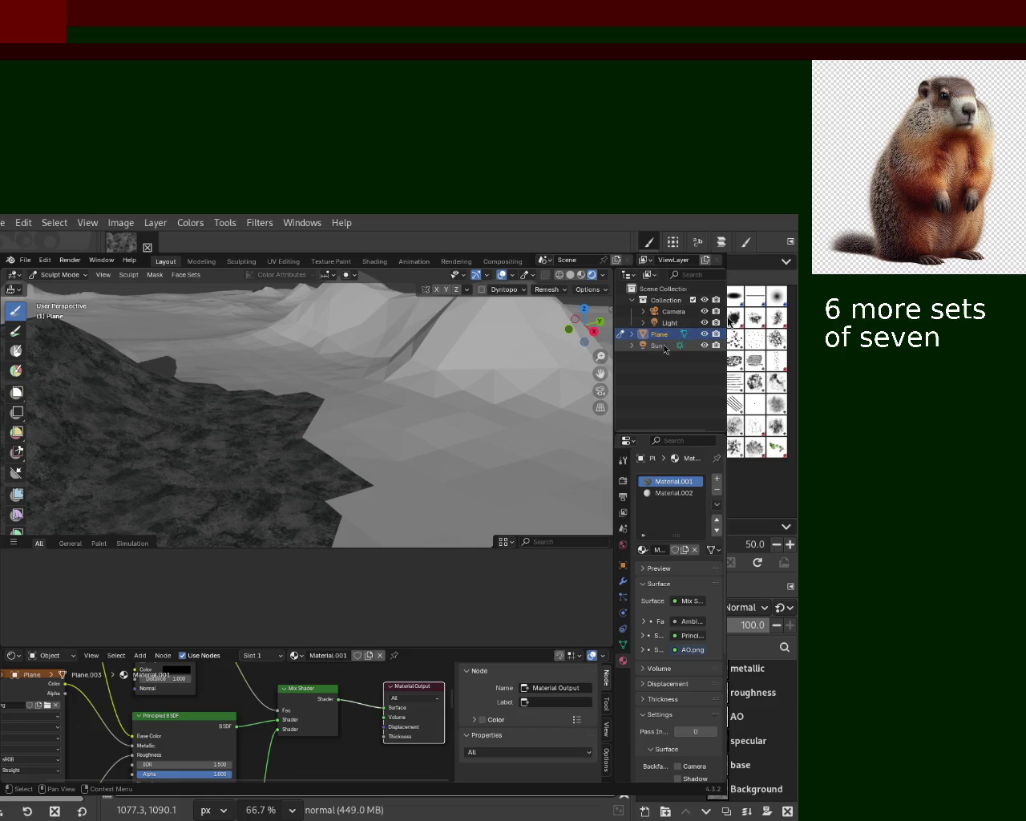
{"action": "left_click", "coordinate": [661, 335]}
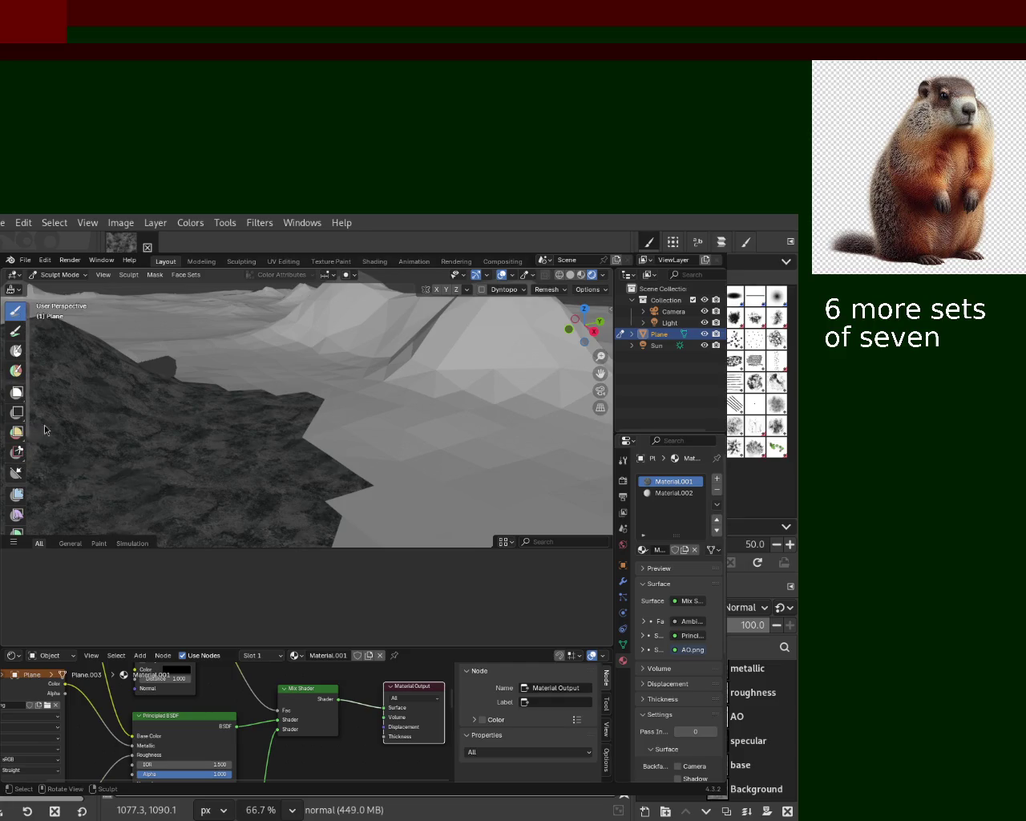
{"action": "left_click", "coordinate": [70, 545]}
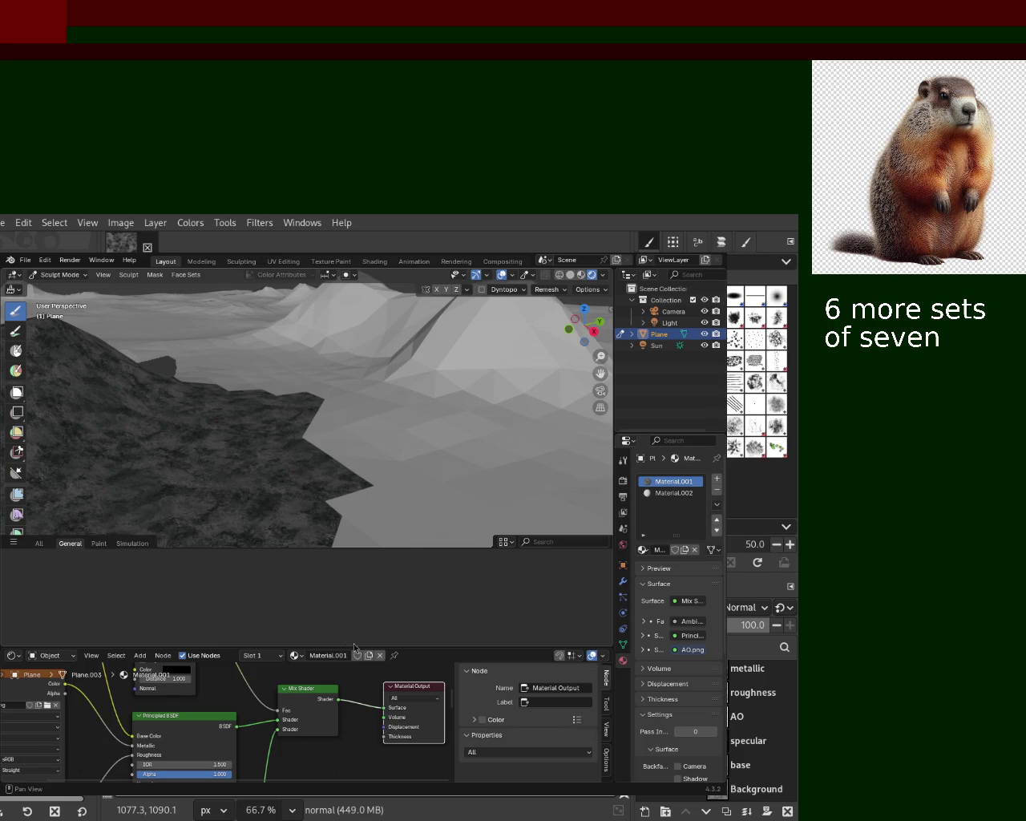
Step: Enlarge the node editor, orbit out toward the distant mountains, and open the Sculpt menu
{"action": "left_click_drag", "start_coordinate": [395, 646], "coordinate": [395, 602]}
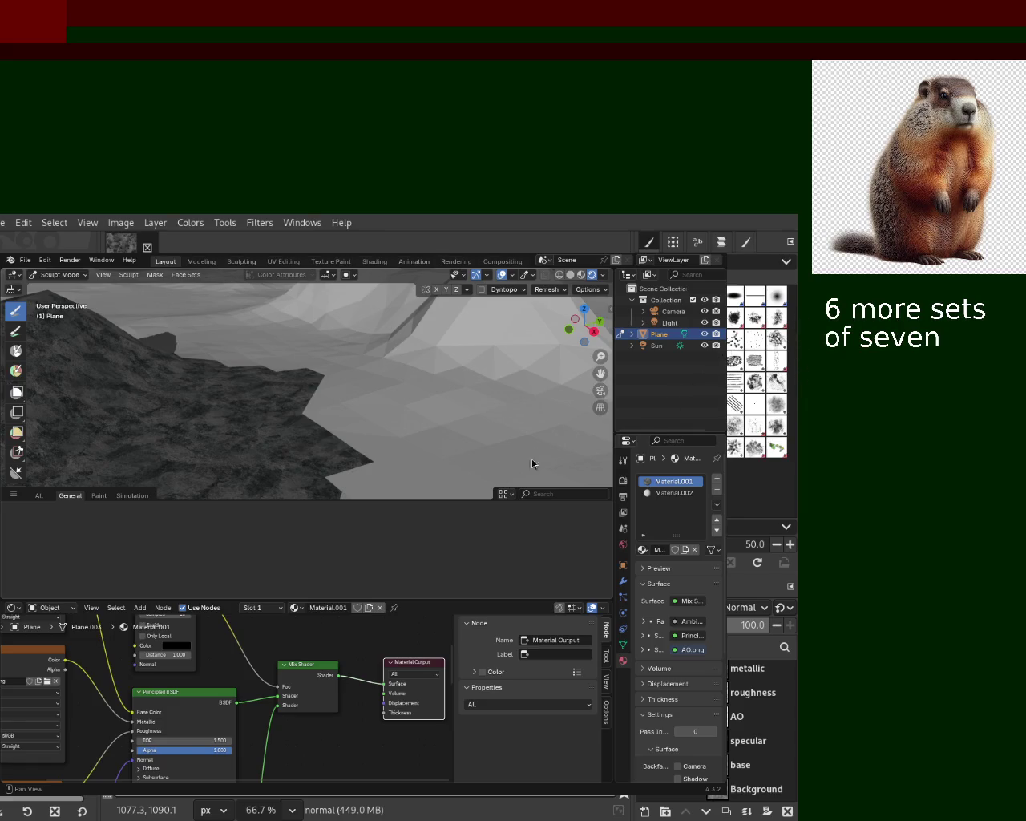
{"action": "mouse_move", "coordinate": [330, 446]}
{"action": "middle_mouse_down"}
{"action": "mouse_move", "coordinate": [225, 429]}
{"action": "mouse_move", "coordinate": [440, 383]}
{"action": "middle_mouse_up"}
{"action": "scroll", "coordinate": [440, 383], "scroll_direction": "up", "scroll_amount": 5}
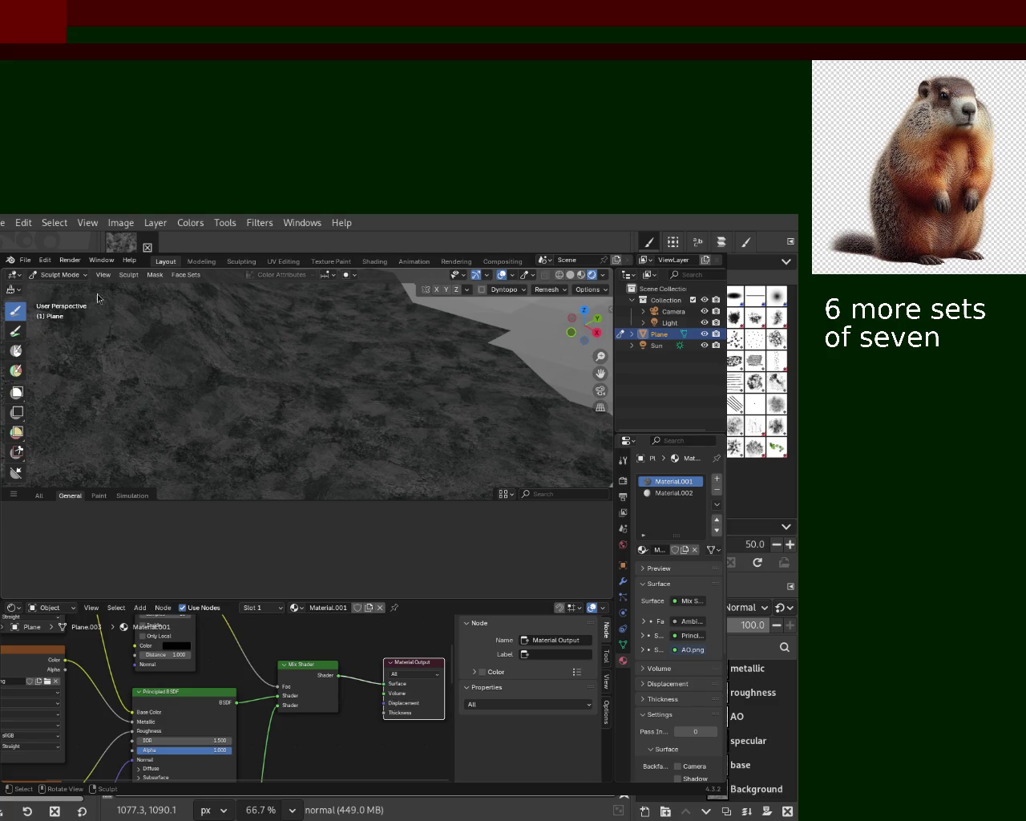
{"action": "left_click", "coordinate": [127, 274]}
{"action": "mouse_move", "coordinate": [160, 287]}
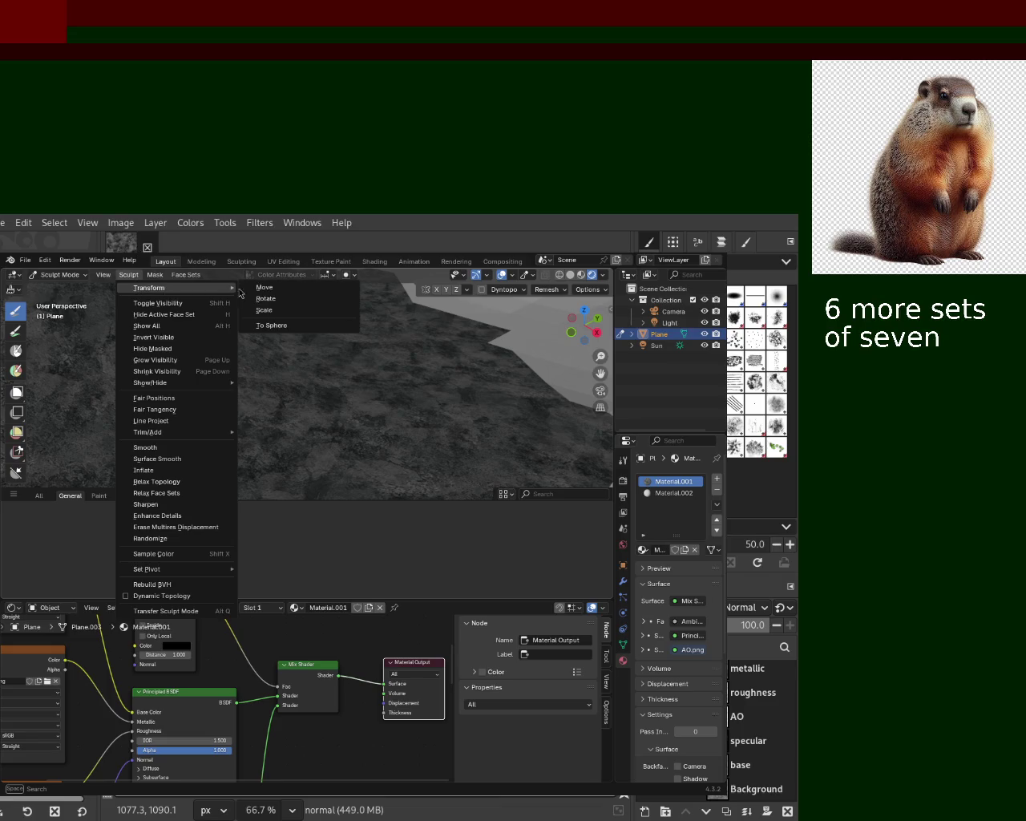
Step: Switch to GIMP and back, then zoom in on the Edit Mode Plane
{"action": "key", "text": "alt+Tab"}
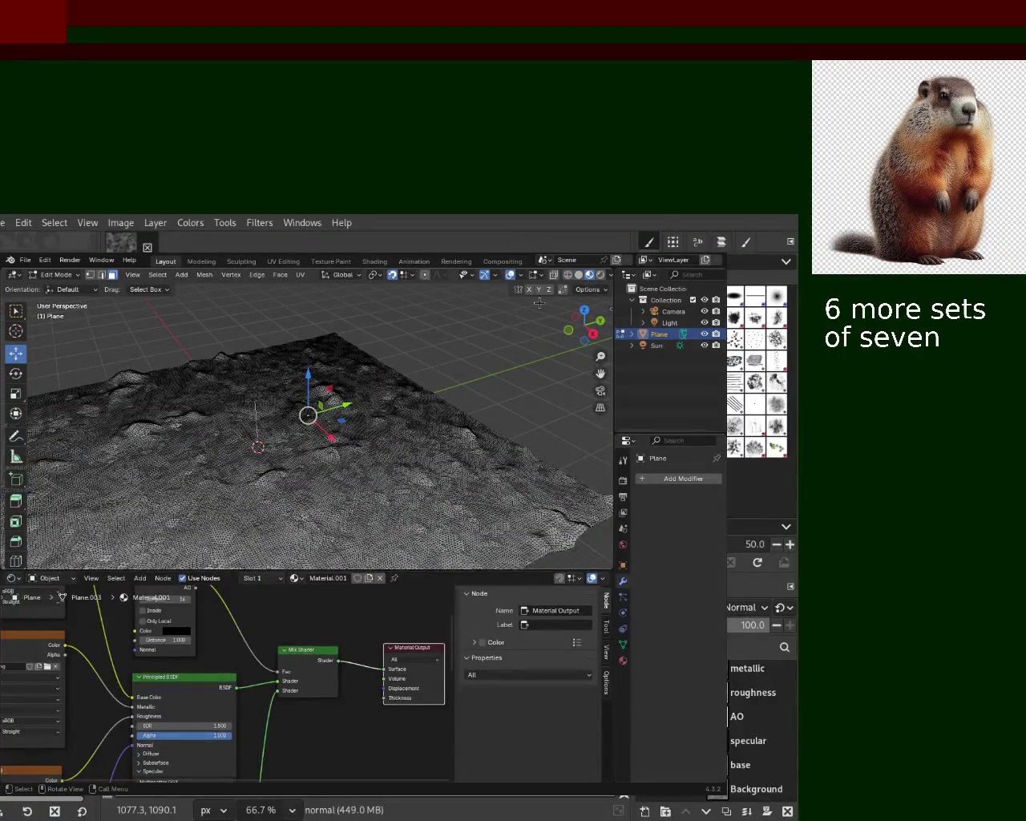
{"action": "middle_click_drag", "start_coordinate": [242, 416], "coordinate": [359, 332], "text": "ctrl"}
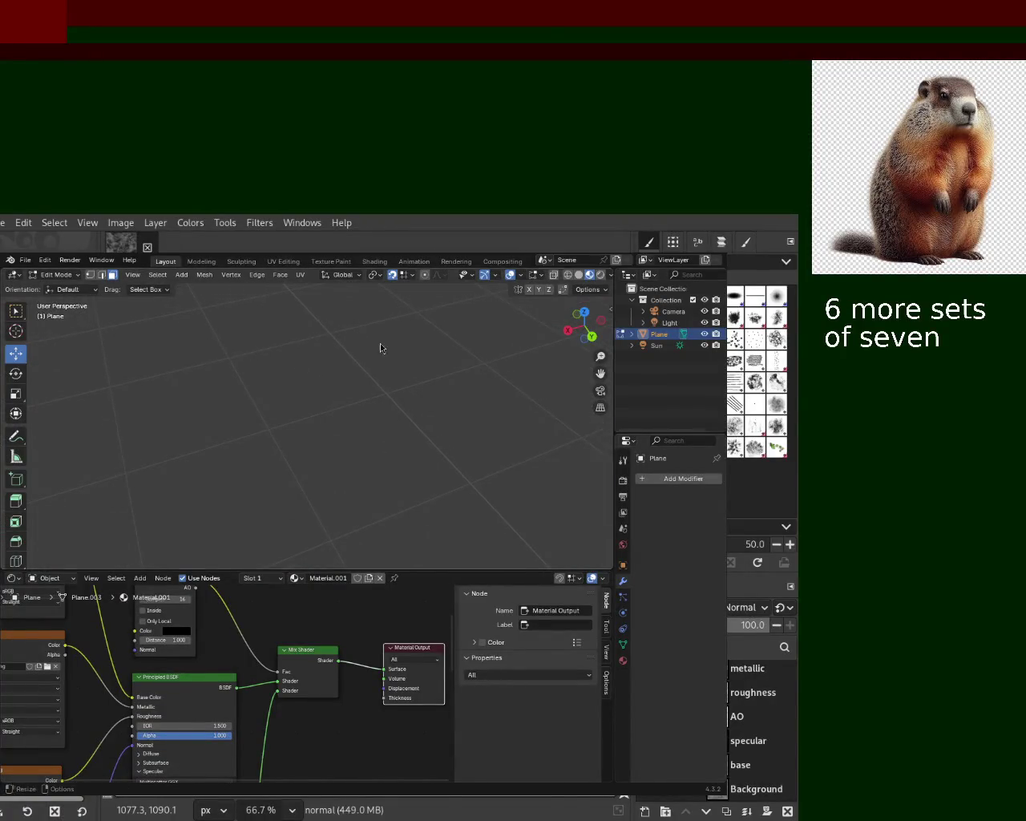
Step: Resize the Blender window, move it up-right beside GIMP's panels, and orbit to a low terrain view
{"action": "right_click_drag", "start_coordinate": [380, 343], "coordinate": [242, 269], "text": "alt"}
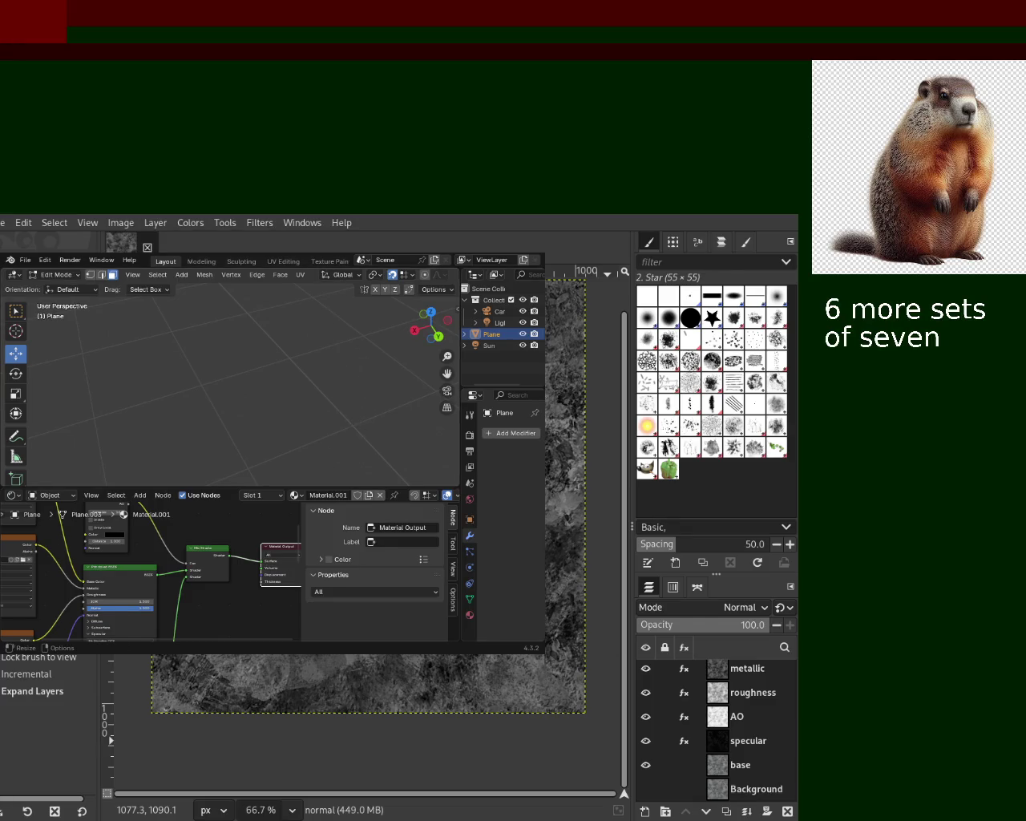
{"action": "right_click_drag", "start_coordinate": [189, 273], "coordinate": [373, 414], "text": "alt"}
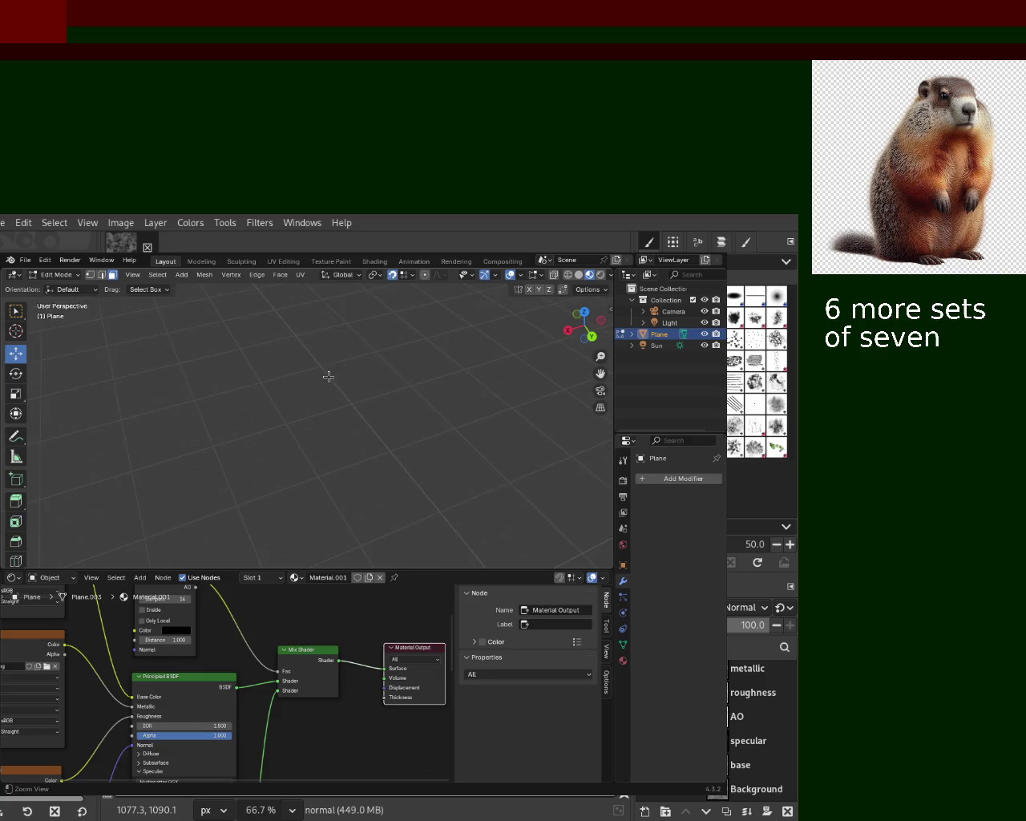
{"action": "mouse_move", "coordinate": [305, 366]}
{"action": "middle_mouse_down"}
{"action": "mouse_move", "coordinate": [262, 382]}
{"action": "mouse_move", "coordinate": [181, 371]}
{"action": "middle_mouse_up"}
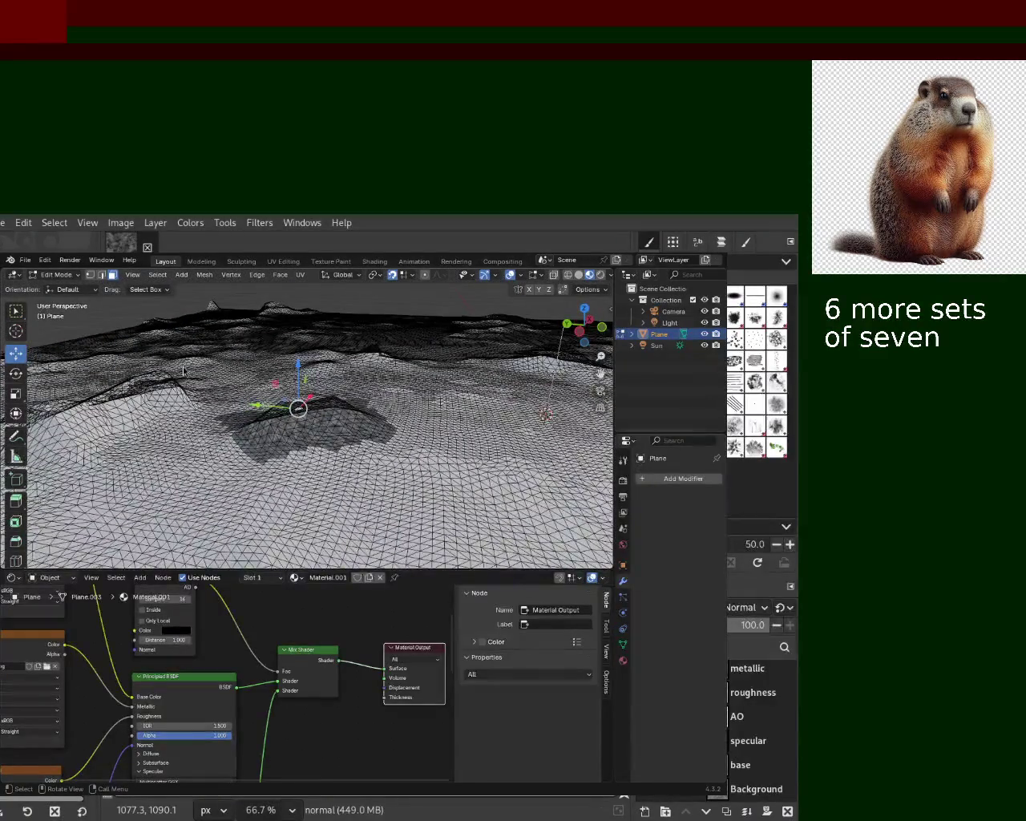
{"action": "left_click_drag", "start_coordinate": [350, 541], "coordinate": [550, 399], "text": "alt"}
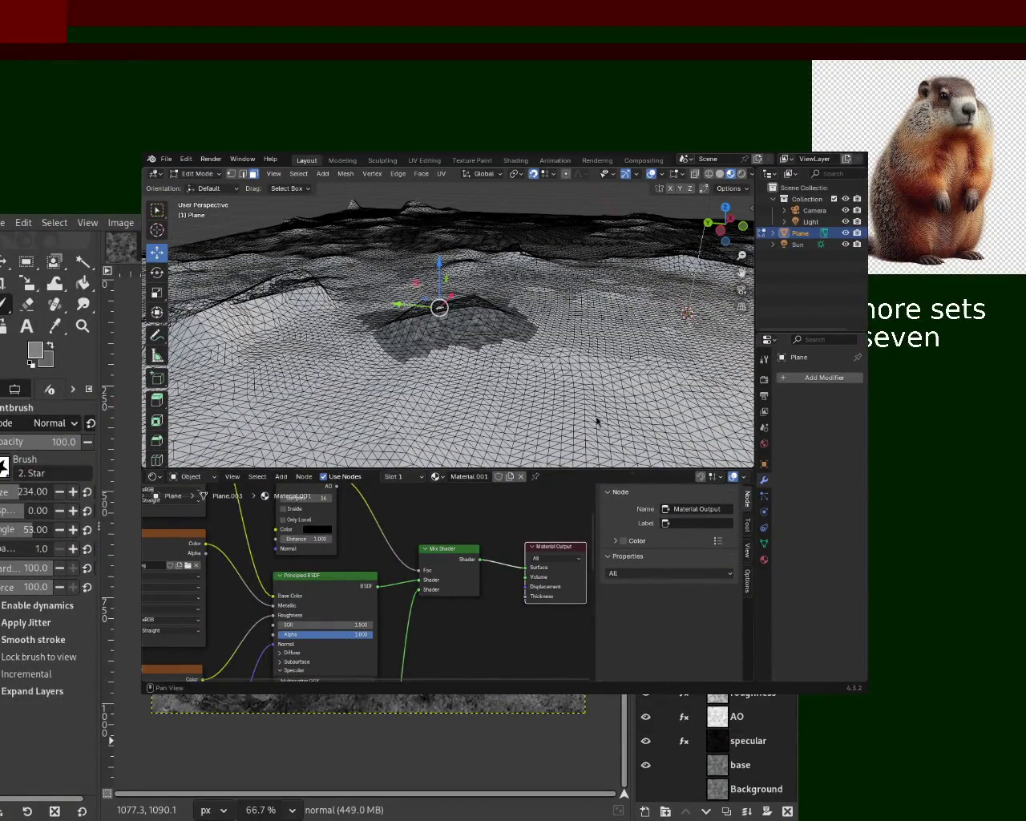
{"action": "mouse_move", "coordinate": [596, 377]}
{"action": "middle_mouse_down"}
{"action": "mouse_move", "coordinate": [389, 367]}
{"action": "mouse_move", "coordinate": [639, 351]}
{"action": "mouse_move", "coordinate": [669, 366]}
{"action": "middle_mouse_up"}
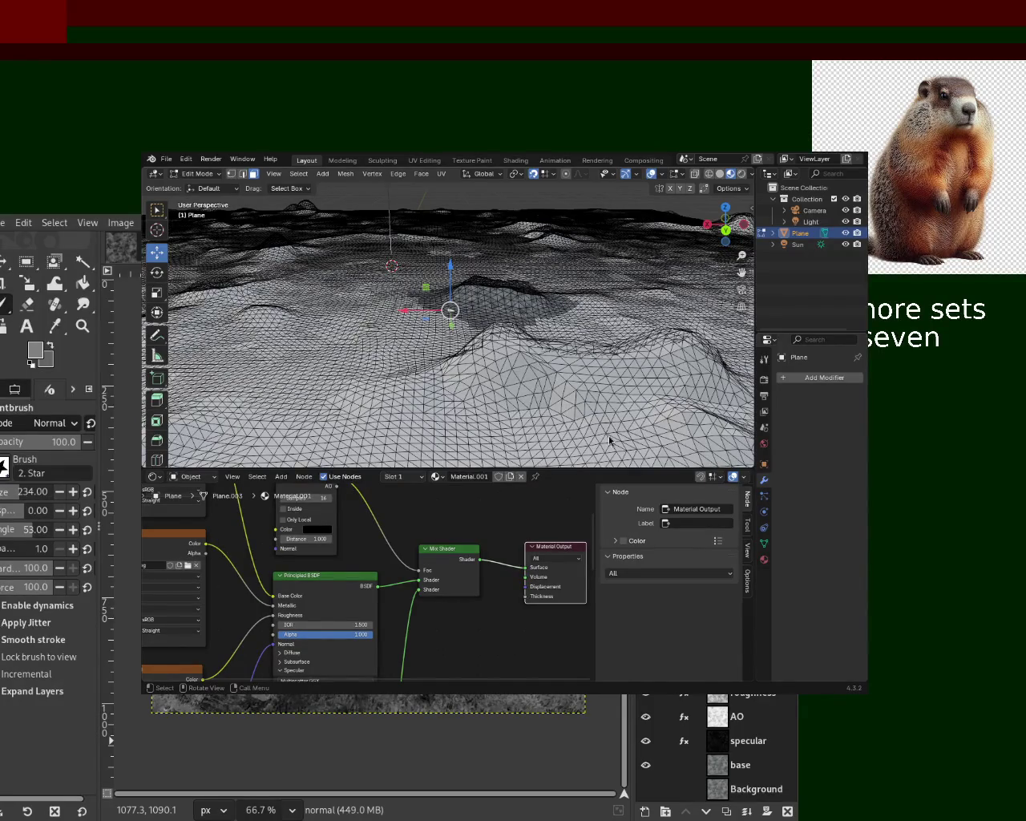
{"action": "mouse_move", "coordinate": [611, 436]}
{"action": "middle_mouse_down"}
{"action": "mouse_move", "coordinate": [297, 259]}
{"action": "mouse_move", "coordinate": [441, 259]}
{"action": "middle_mouse_up"}
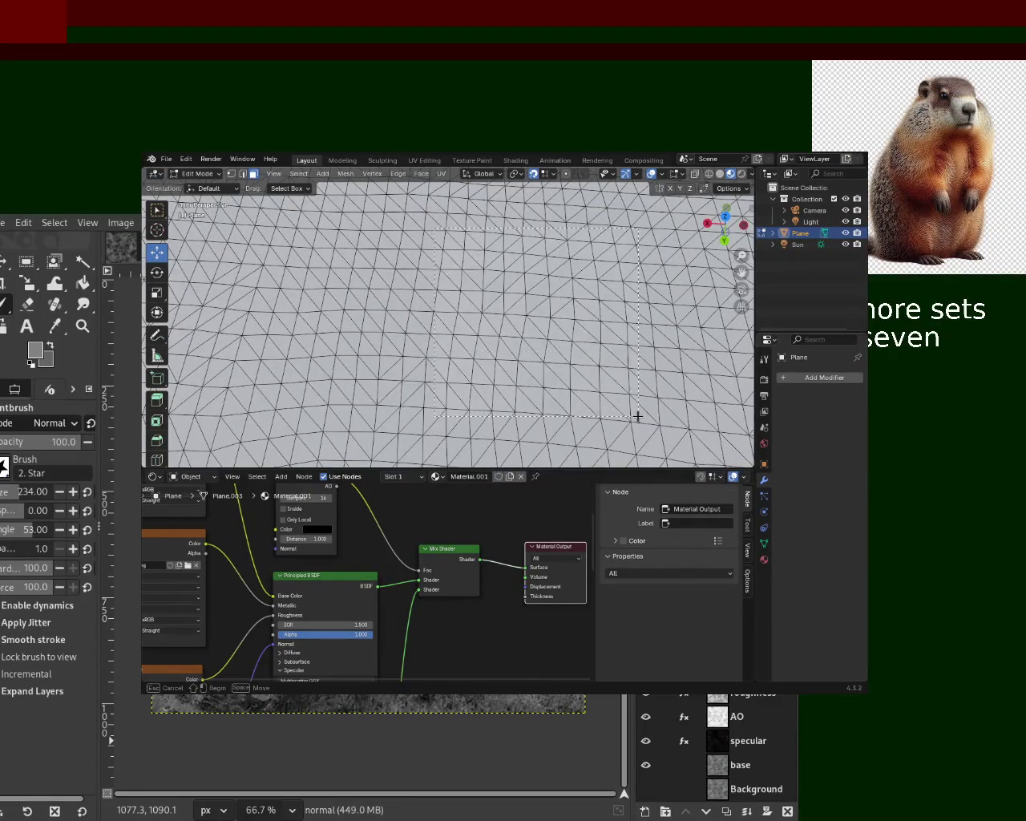
Step: Box-select several large blocks of flat terrain faces, trying and undoing a move of them
{"action": "left_click_drag", "start_coordinate": [419, 244], "coordinate": [633, 414]}
{"action": "mouse_move", "coordinate": [436, 271]}
{"action": "left_mouse_down"}
{"action": "mouse_move", "coordinate": [425, 312]}
{"action": "mouse_move", "coordinate": [367, 367]}
{"action": "mouse_move", "coordinate": [446, 437]}
{"action": "left_mouse_up"}
{"action": "left_click_drag", "start_coordinate": [452, 232], "coordinate": [657, 397], "text": "shift"}
{"action": "key", "text": "g"}
{"action": "left_click", "coordinate": [446, 273]}
{"action": "key", "text": "ctrl+z"}
{"action": "key", "text": "g"}
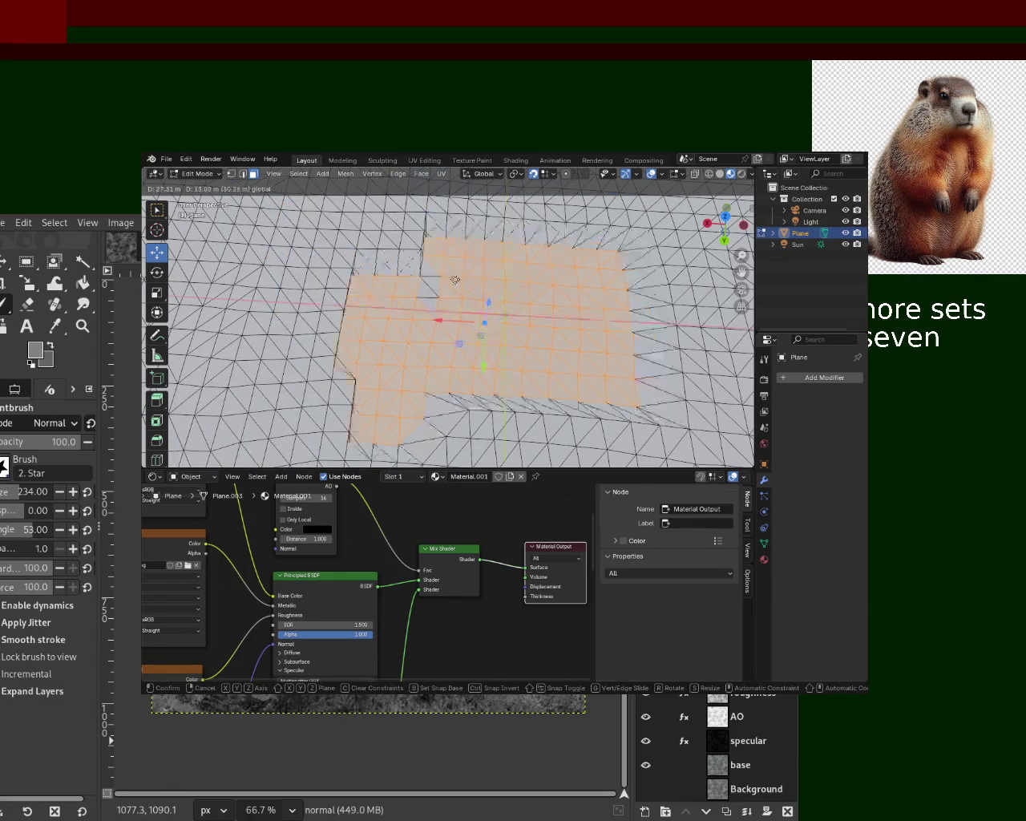
{"action": "left_click", "coordinate": [481, 303]}
{"action": "key", "text": "ctrl+z"}
Step: Start a fresh box selection and extend it toward a large rectangular region of faces
{"action": "key", "text": "b"}
{"action": "left_click_drag", "start_coordinate": [513, 346], "coordinate": [539, 355]}
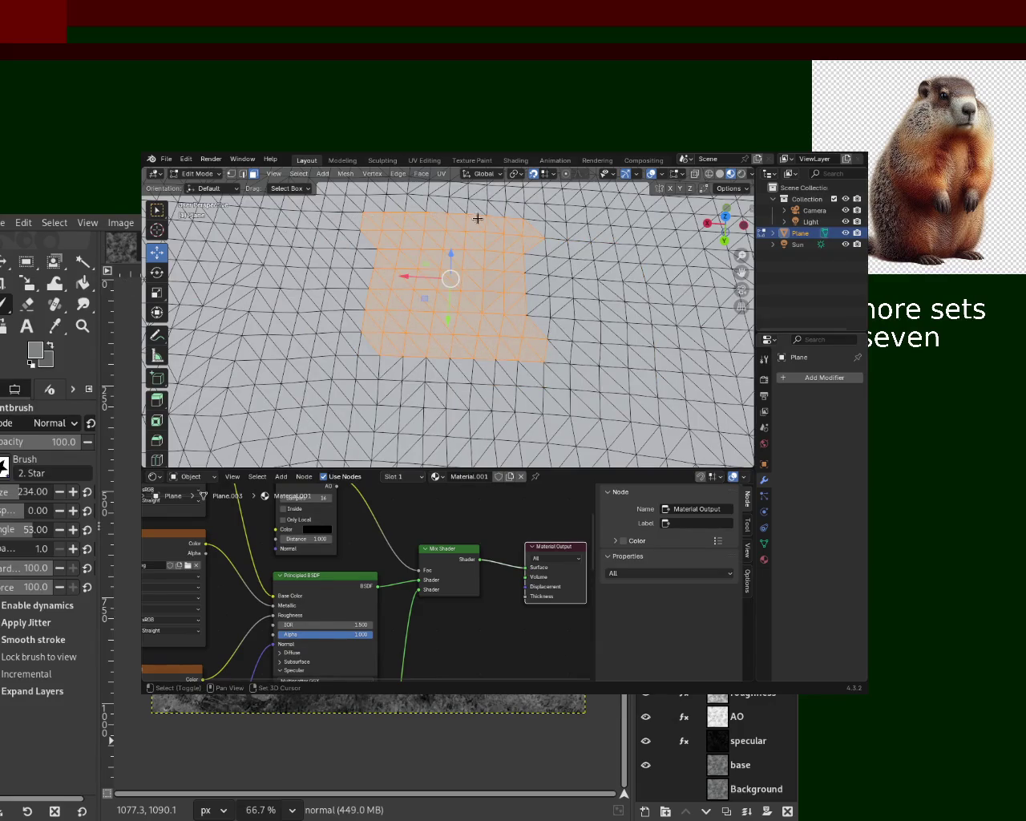
{"action": "left_click", "coordinate": [534, 389], "text": "ctrl+shift"}
{"action": "left_click", "coordinate": [417, 417], "text": "ctrl+shift"}
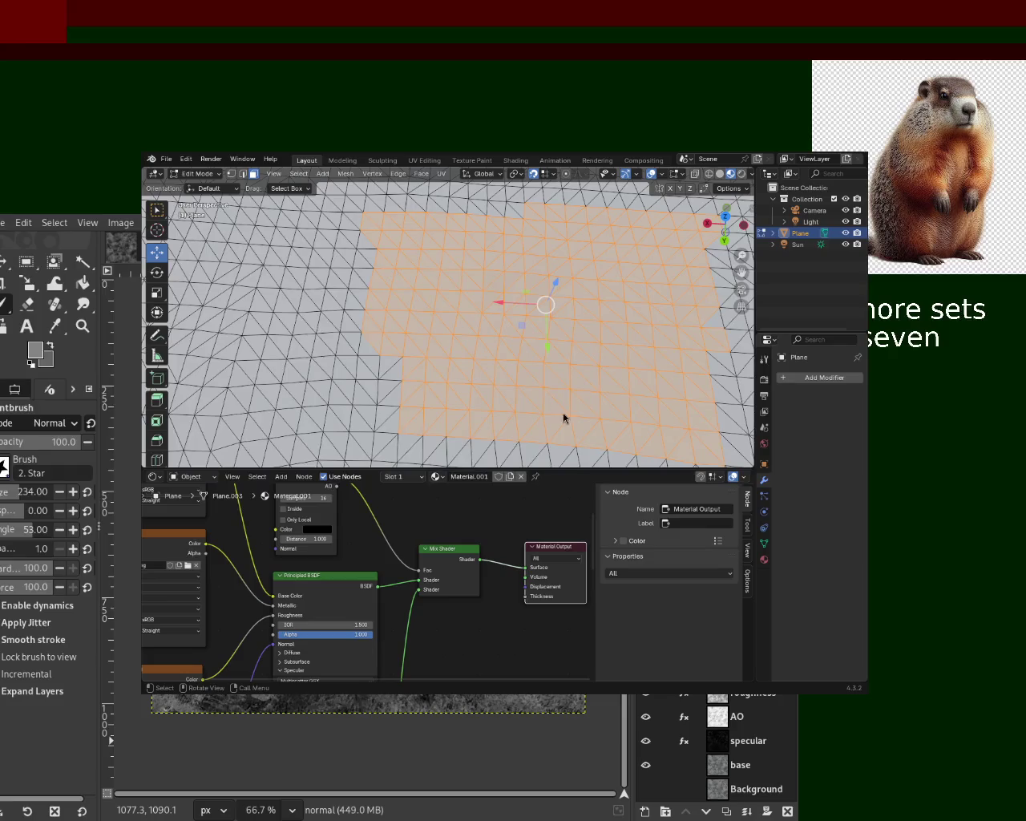
{"action": "key", "text": "ctrl+z"}
{"action": "key", "text": "ctrl+z"}
{"action": "key", "text": "ctrl+z"}
{"action": "key", "text": "ctrl+z"}
Step: Extrude a box-selected rectangular patch of faces upward into a tall block about 43.992 m high
{"action": "left_click_drag", "start_coordinate": [305, 252], "coordinate": [560, 410]}
{"action": "middle_click_drag", "start_coordinate": [472, 351], "coordinate": [496, 284]}
{"action": "key", "text": "e"}
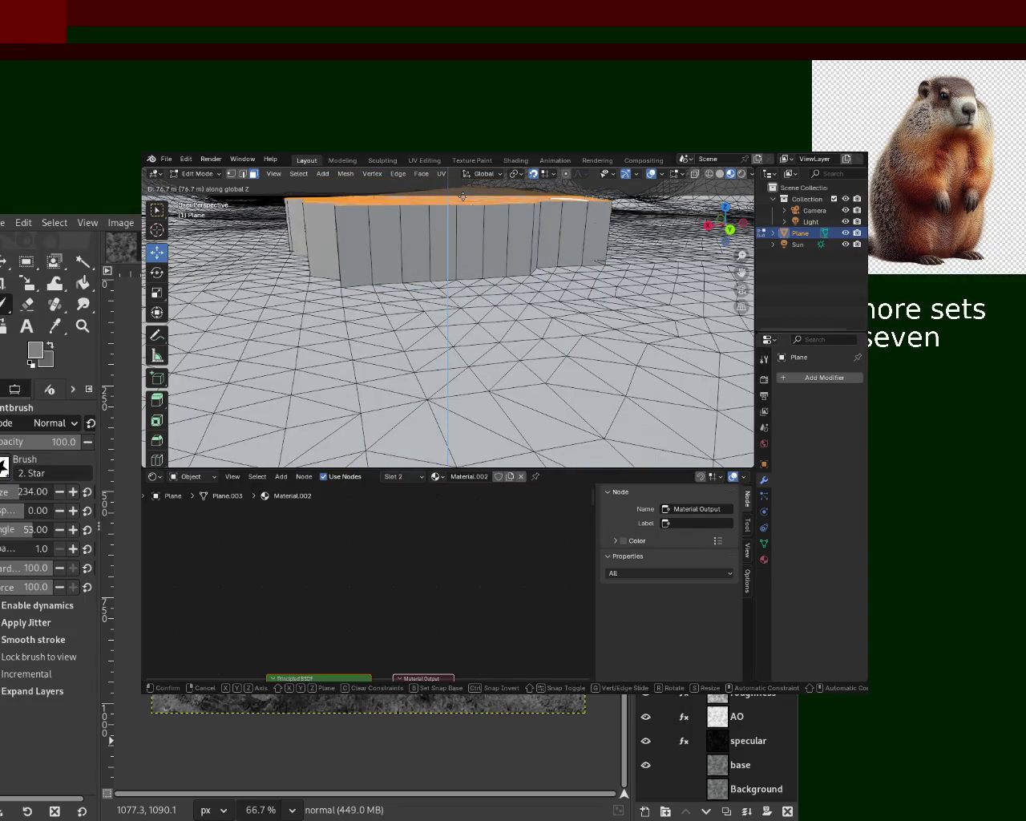
{"action": "left_click", "coordinate": [469, 179]}
{"action": "mouse_move", "coordinate": [493, 241]}
{"action": "middle_mouse_down"}
{"action": "mouse_move", "coordinate": [501, 290]}
{"action": "mouse_move", "coordinate": [486, 335]}
{"action": "middle_mouse_up"}
{"action": "left_click_drag", "start_coordinate": [437, 221], "coordinate": [438, 197]}
{"action": "scroll", "coordinate": [437, 198], "scroll_direction": "down", "scroll_amount": 5}
{"action": "mouse_move", "coordinate": [438, 197]}
{"action": "middle_mouse_down"}
{"action": "mouse_move", "coordinate": [347, 324]}
{"action": "mouse_move", "coordinate": [304, 318]}
{"action": "middle_mouse_up"}
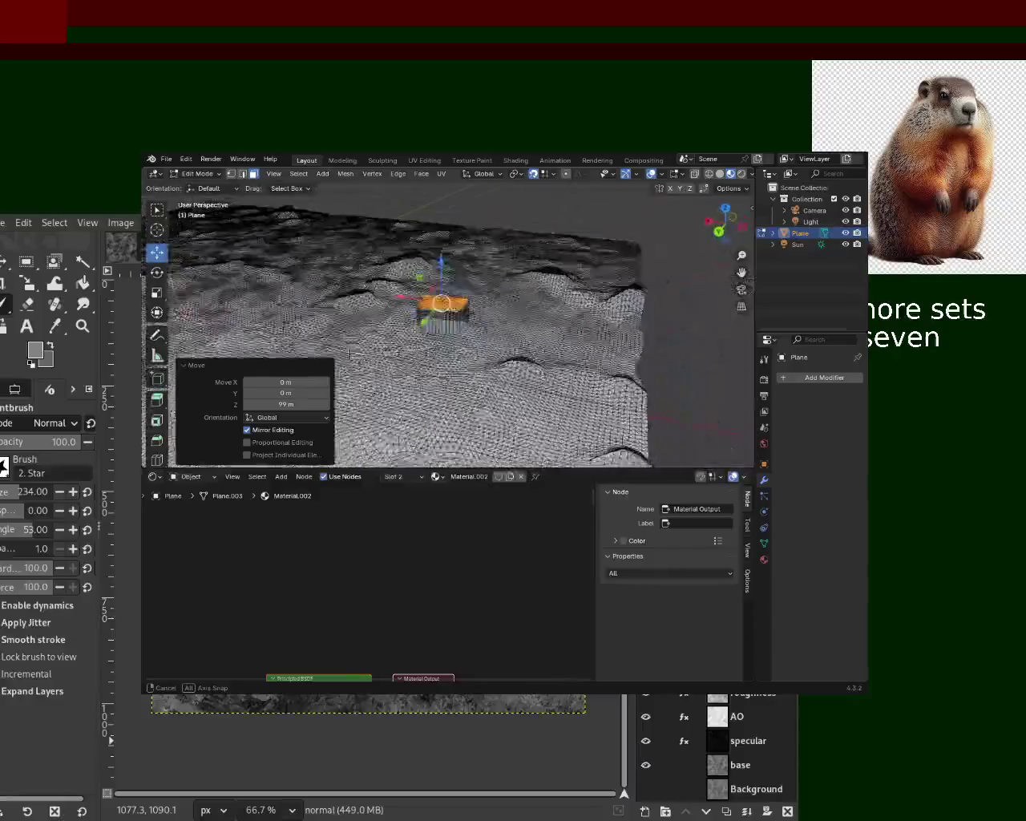
{"action": "mouse_move", "coordinate": [304, 318]}
{"action": "middle_mouse_down"}
{"action": "mouse_move", "coordinate": [418, 346]}
{"action": "mouse_move", "coordinate": [513, 286]}
{"action": "middle_mouse_up"}
{"action": "scroll", "coordinate": [418, 347], "scroll_direction": "up", "scroll_amount": 5}
Step: Extrude a small strip beside the block upward, reverting an extra extrusion
{"action": "left_click", "coordinate": [532, 305], "text": "shift"}
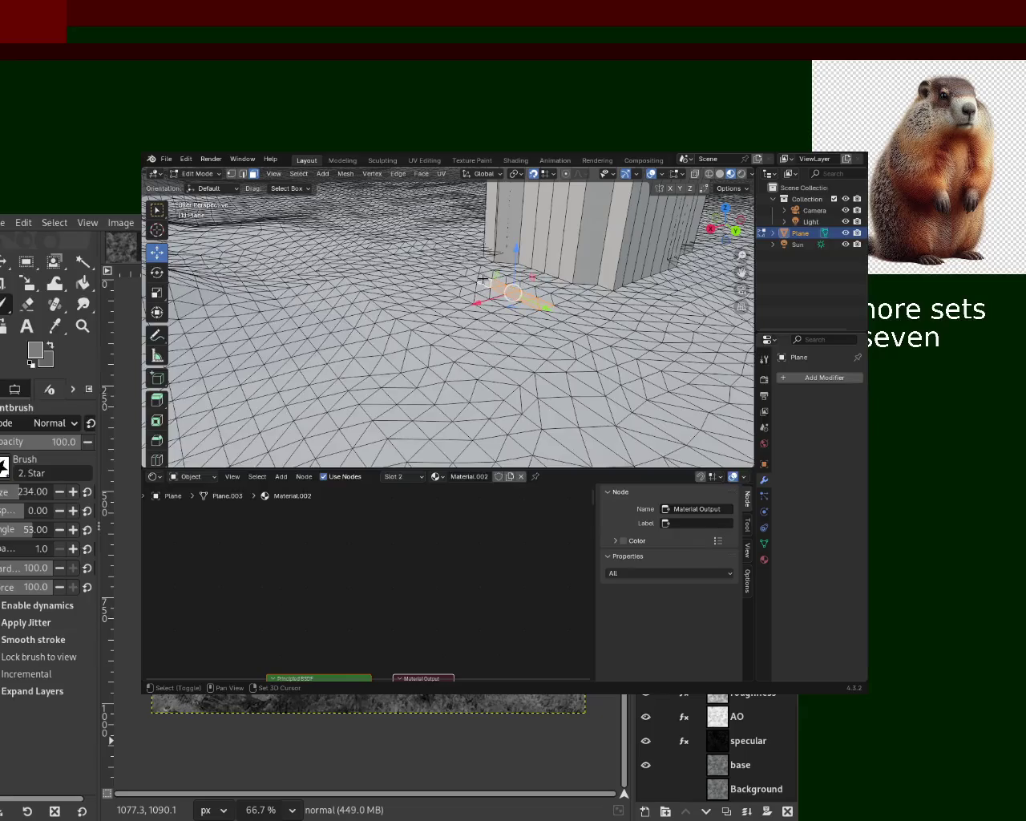
{"action": "key", "text": "e"}
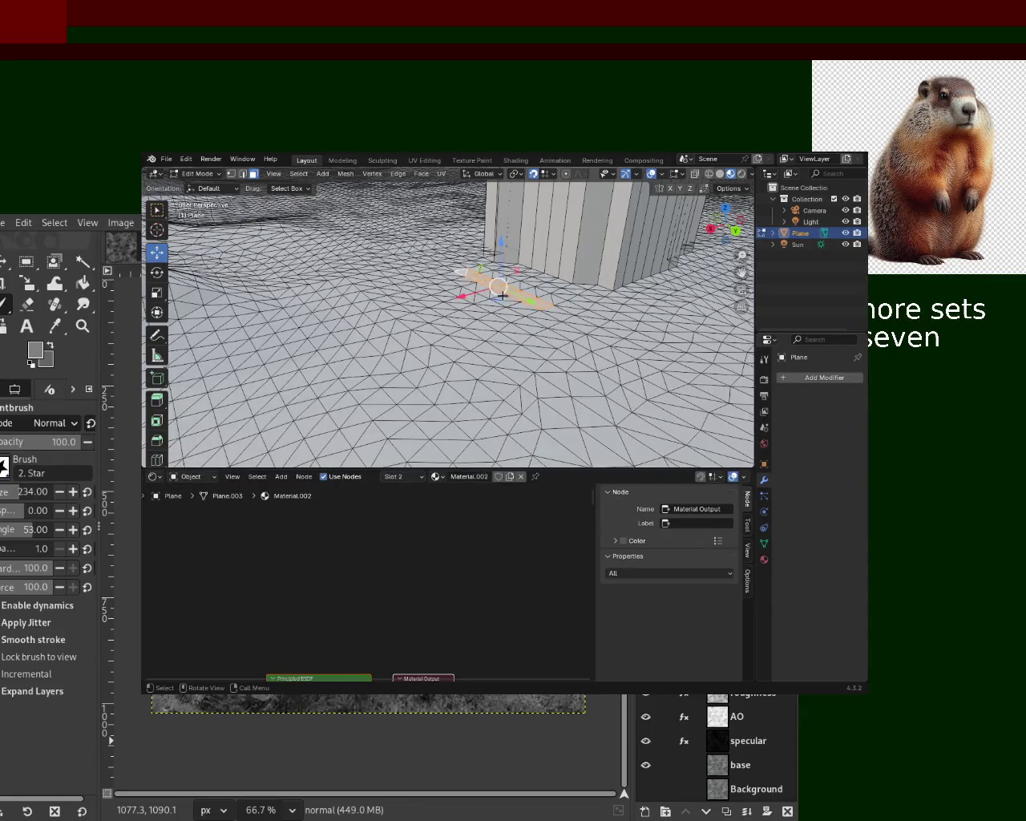
{"action": "left_click", "coordinate": [500, 276]}
{"action": "mouse_move", "coordinate": [500, 276]}
{"action": "middle_mouse_down"}
{"action": "mouse_move", "coordinate": [508, 319]}
{"action": "mouse_move", "coordinate": [446, 291]}
{"action": "mouse_move", "coordinate": [441, 321]}
{"action": "mouse_move", "coordinate": [457, 321]}
{"action": "middle_mouse_up"}
{"action": "left_click", "coordinate": [472, 329], "text": "shift"}
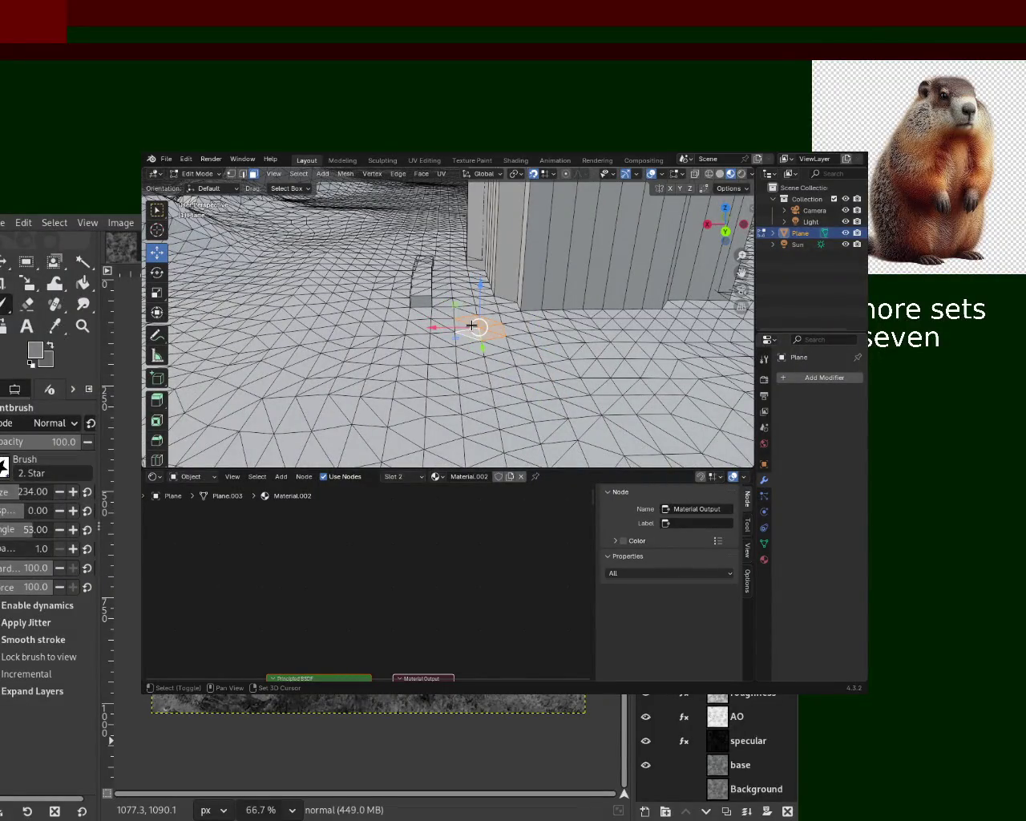
{"action": "key", "text": "e"}
{"action": "left_click", "coordinate": [472, 327]}
{"action": "key", "text": "ctrl+z"}
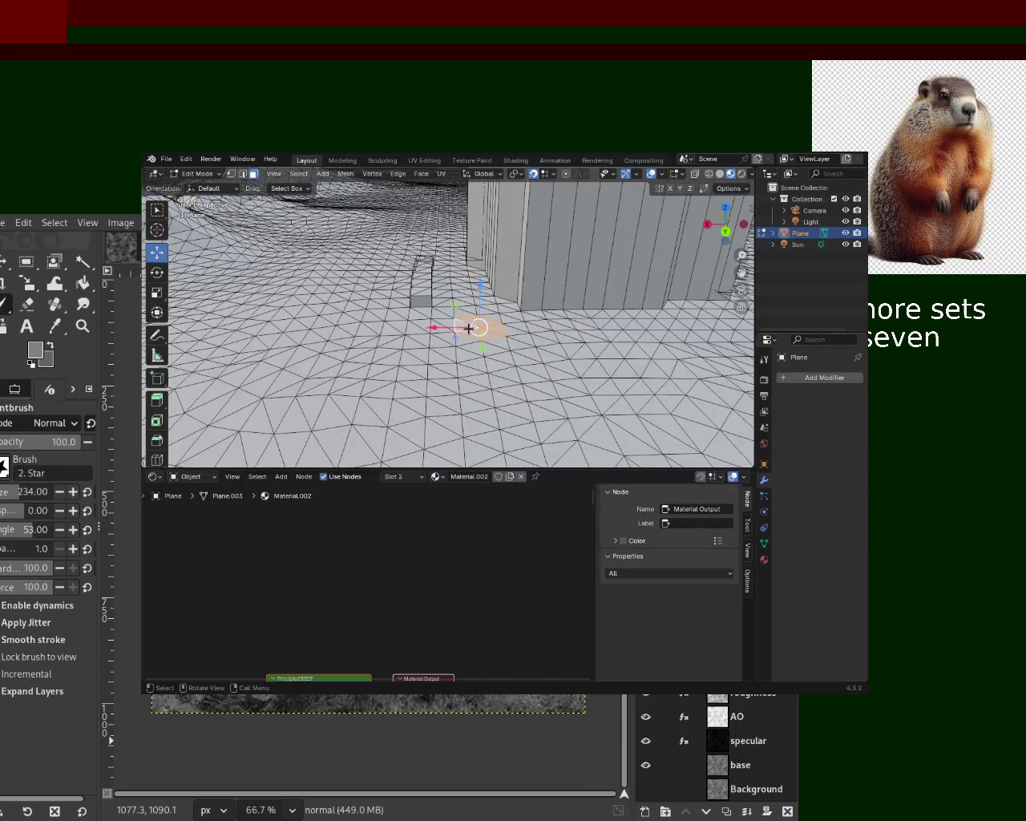
Step: Extrude a triangle face beside the block upward and select a neighbouring face
{"action": "middle_click_drag", "start_coordinate": [469, 328], "coordinate": [492, 316]}
{"action": "left_click", "coordinate": [445, 333], "text": "shift"}
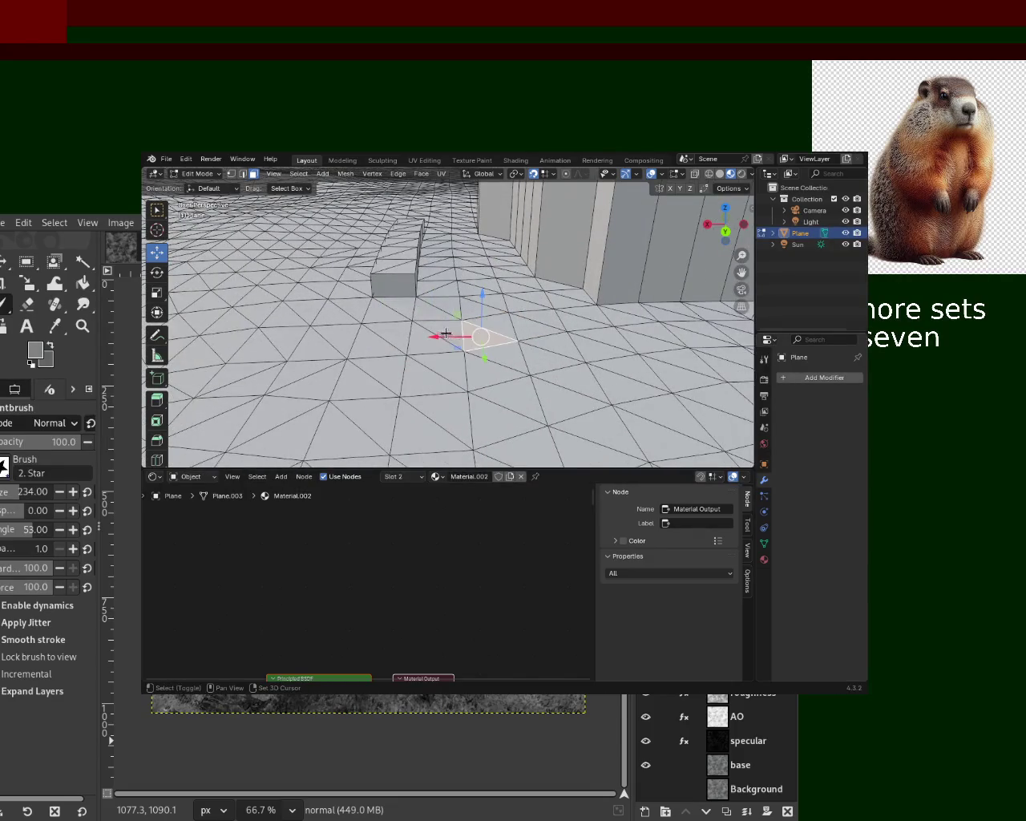
{"action": "key", "text": "e"}
{"action": "left_click", "coordinate": [489, 280]}
{"action": "mouse_move", "coordinate": [489, 281]}
{"action": "middle_mouse_down"}
{"action": "mouse_move", "coordinate": [471, 359]}
{"action": "mouse_move", "coordinate": [581, 325]}
{"action": "mouse_move", "coordinate": [536, 338]}
{"action": "middle_mouse_up"}
{"action": "scroll", "coordinate": [581, 325], "scroll_direction": "down", "scroll_amount": 5}
{"action": "left_click", "coordinate": [529, 337]}
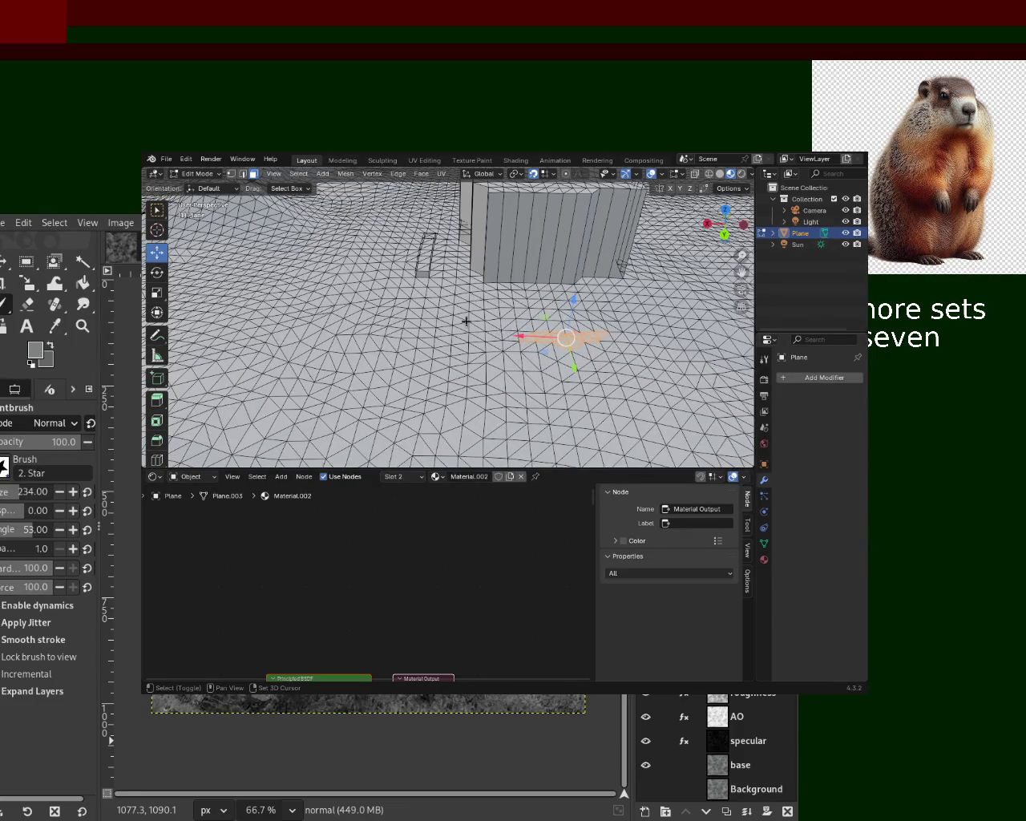
Step: Extrude another large face patch straight up along Z and inspect the raised blocks
{"action": "left_click_drag", "start_coordinate": [489, 314], "coordinate": [615, 379], "text": "shift"}
{"action": "key", "text": "e"}
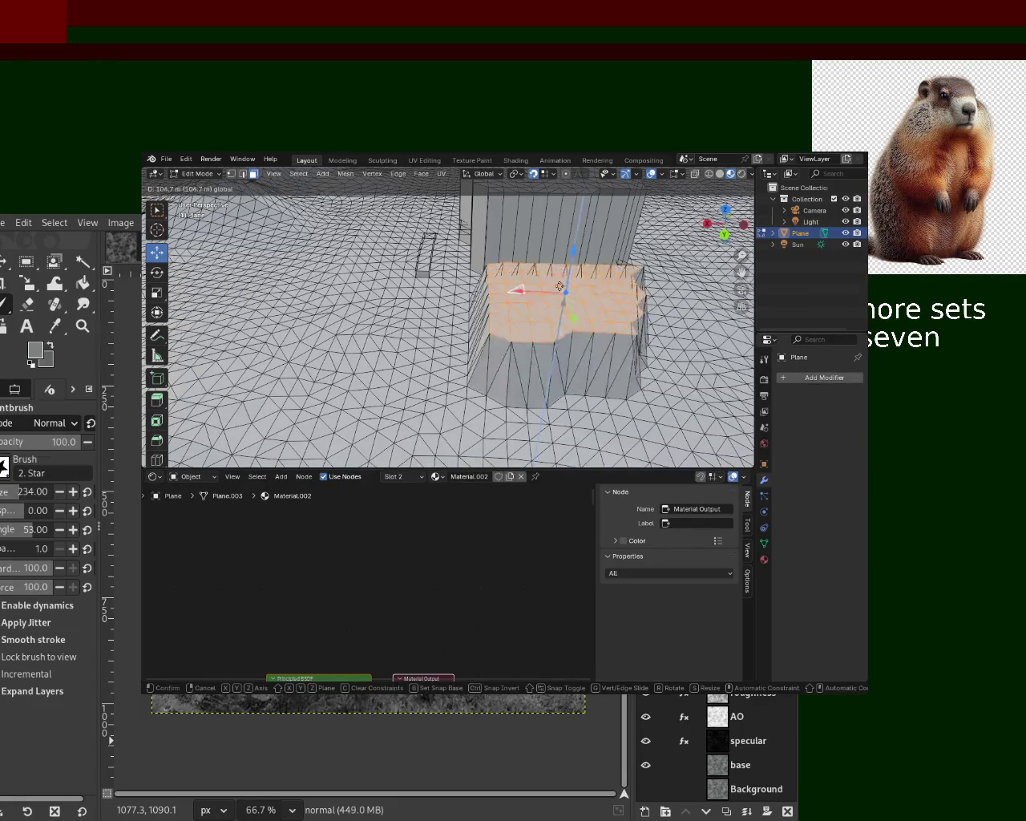
{"action": "key", "text": "Escape"}
{"action": "key", "text": "e"}
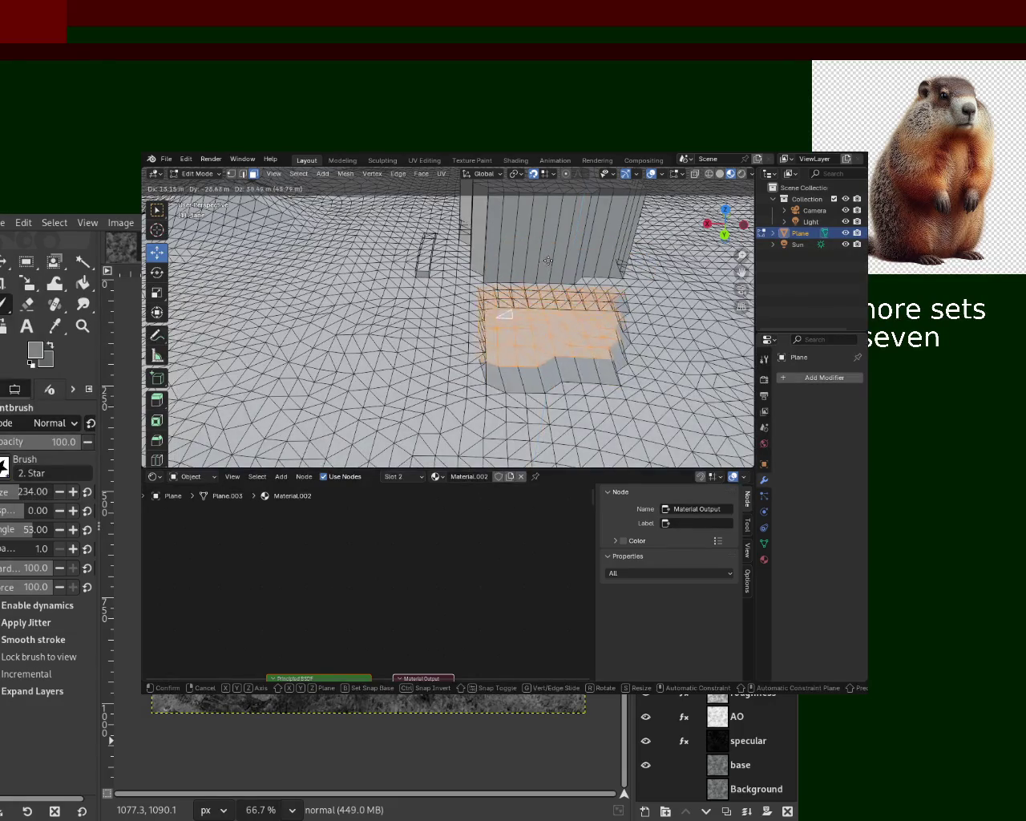
{"action": "key", "text": "z"}
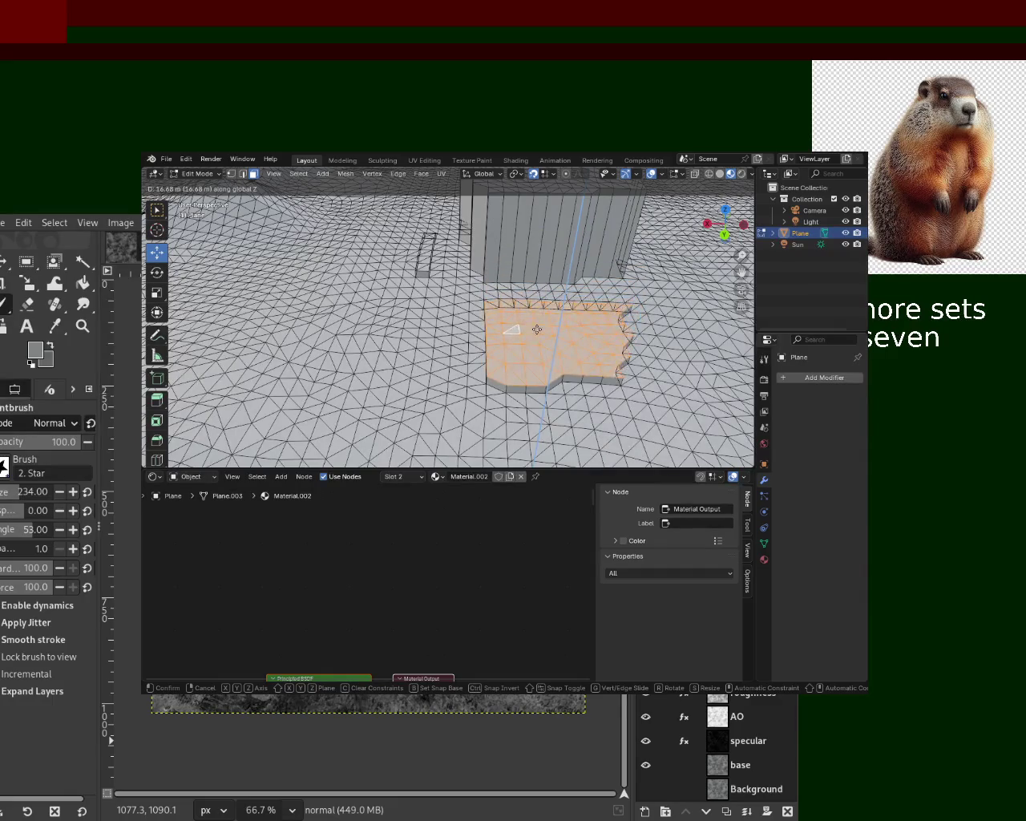
{"action": "left_click", "coordinate": [541, 301]}
{"action": "middle_click_drag", "start_coordinate": [541, 301], "coordinate": [618, 294]}
{"action": "scroll", "coordinate": [555, 335], "scroll_direction": "down", "scroll_amount": 4}
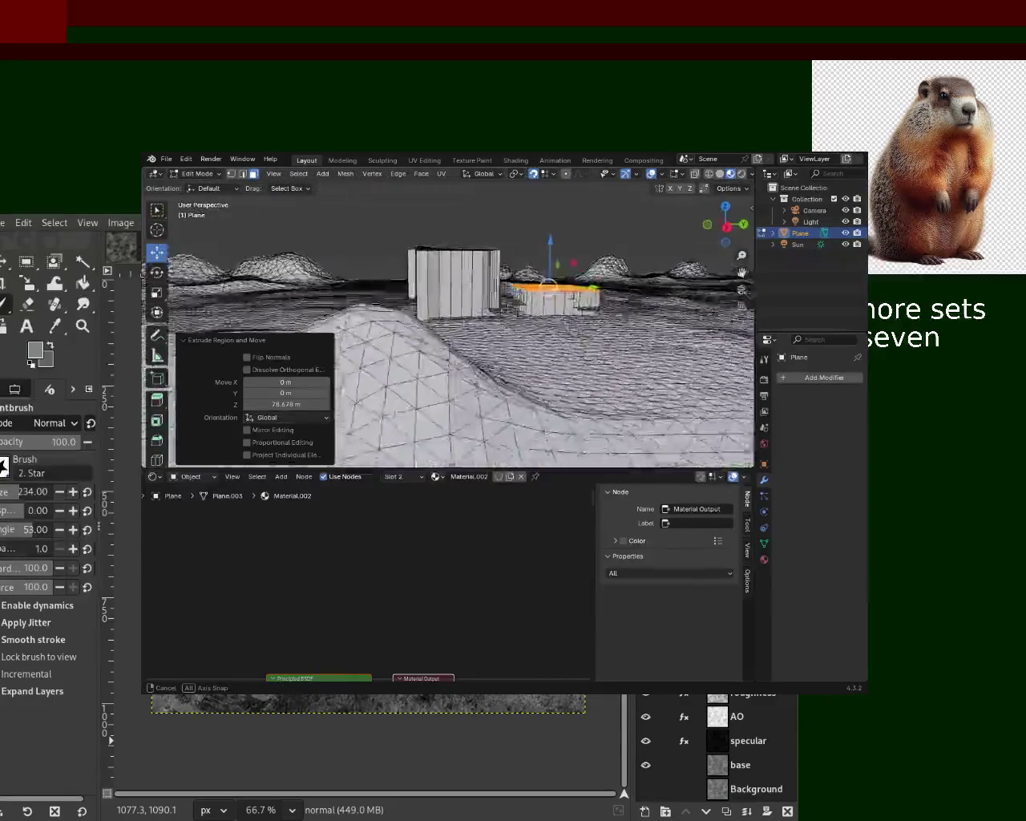
{"action": "scroll", "coordinate": [554, 335], "scroll_direction": "up", "scroll_amount": 3}
{"action": "scroll", "coordinate": [555, 335], "scroll_direction": "up", "scroll_amount": 4}
{"action": "middle_click_drag", "start_coordinate": [555, 336], "coordinate": [489, 326]}
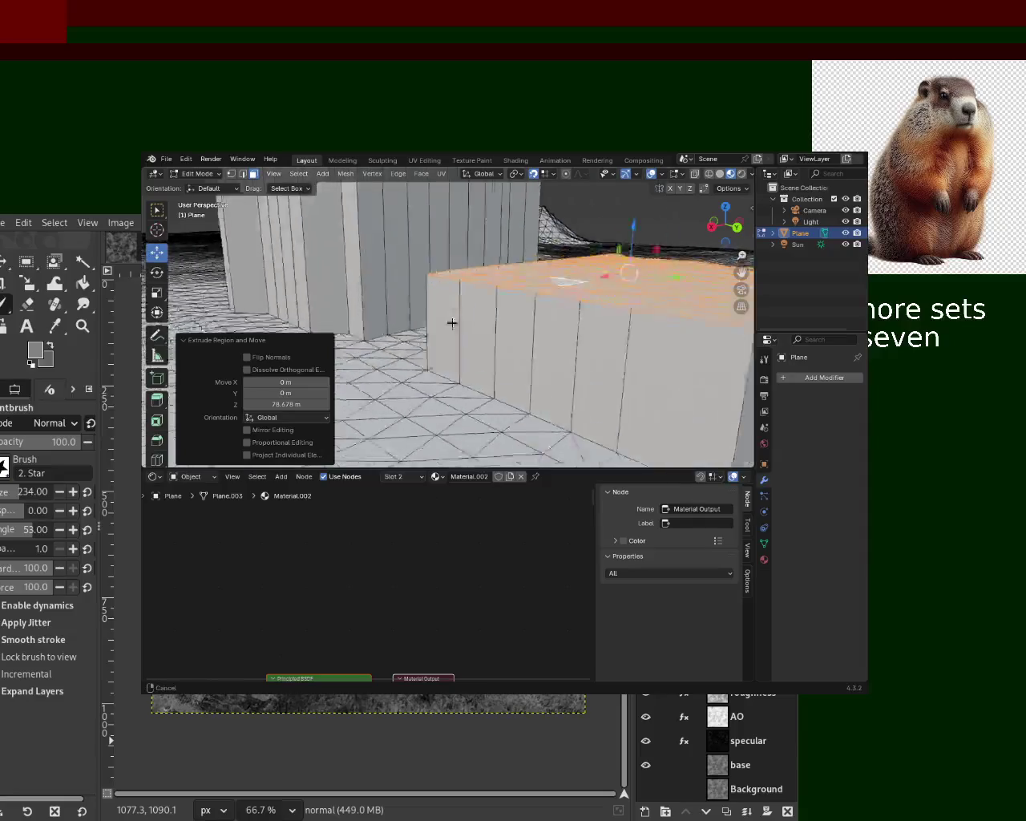
{"action": "scroll", "coordinate": [489, 325], "scroll_direction": "down", "scroll_amount": 3}
{"action": "mouse_move", "coordinate": [561, 340]}
{"action": "middle_mouse_down"}
{"action": "mouse_move", "coordinate": [467, 314]}
{"action": "mouse_move", "coordinate": [734, 194]}
{"action": "middle_mouse_up"}
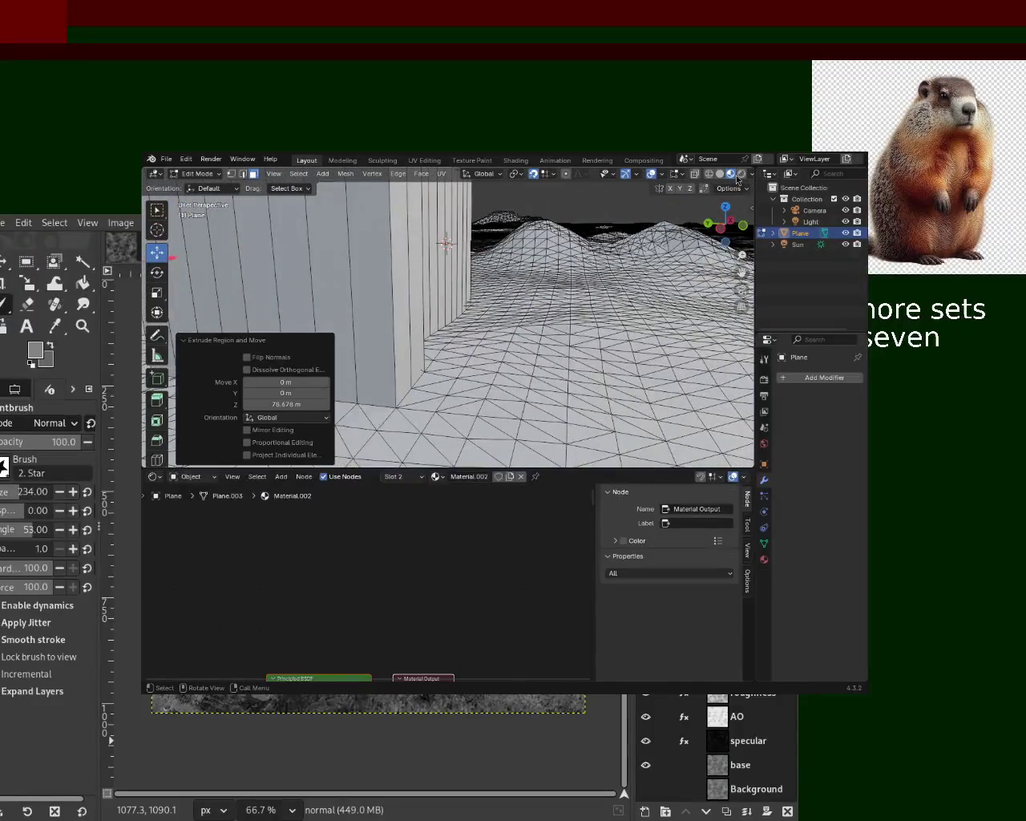
{"action": "mouse_move", "coordinate": [435, 320]}
{"action": "middle_mouse_down"}
{"action": "mouse_move", "coordinate": [473, 346]}
{"action": "mouse_move", "coordinate": [538, 340]}
{"action": "mouse_move", "coordinate": [536, 326]}
{"action": "mouse_move", "coordinate": [481, 305]}
{"action": "middle_mouse_up"}
{"action": "mouse_move", "coordinate": [560, 306]}
{"action": "middle_mouse_down"}
{"action": "mouse_move", "coordinate": [620, 289]}
{"action": "mouse_move", "coordinate": [413, 382]}
{"action": "mouse_move", "coordinate": [469, 286]}
{"action": "mouse_move", "coordinate": [521, 273]}
{"action": "mouse_move", "coordinate": [518, 307]}
{"action": "mouse_move", "coordinate": [574, 273]}
{"action": "middle_mouse_up"}
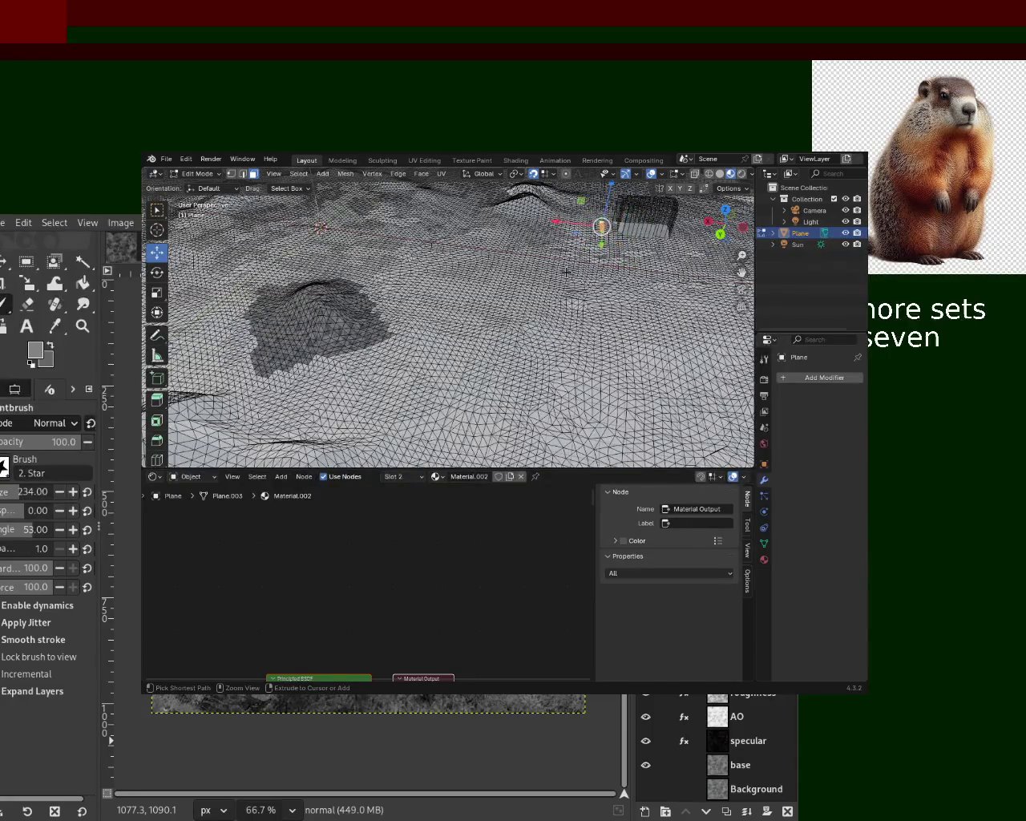
Step: Undo the extrusion, return to Object Mode and save as terrain_1.blend
{"action": "key", "text": "ctrl+z"}
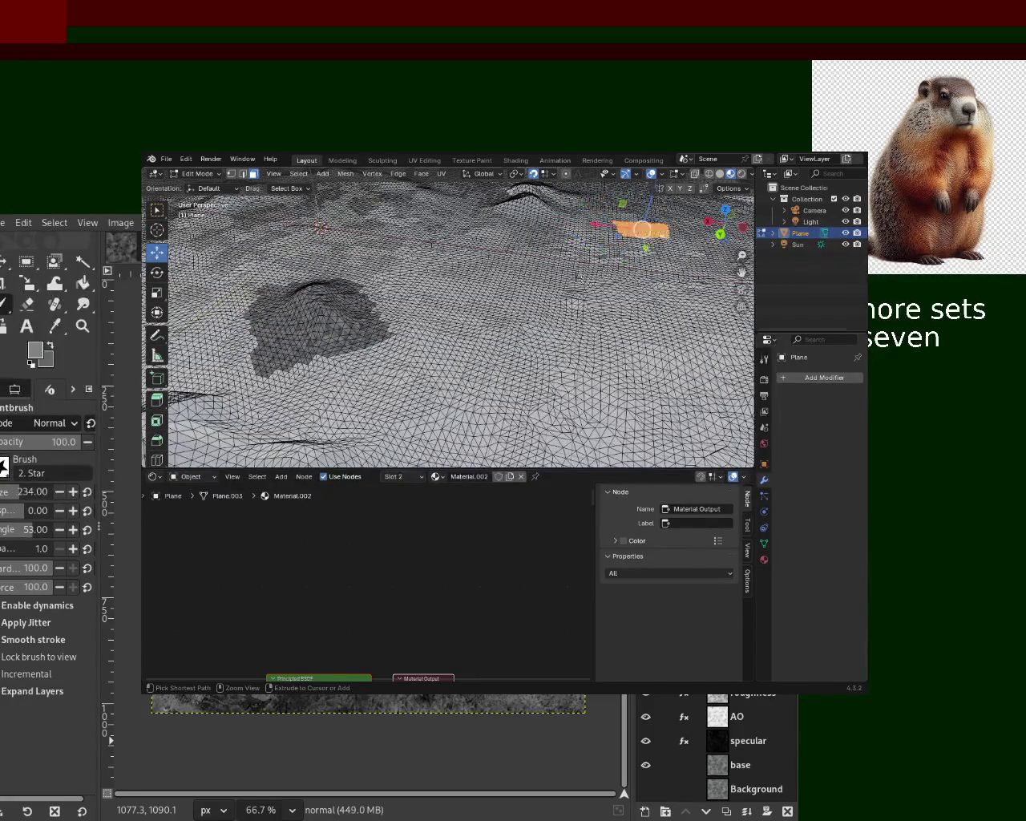
{"action": "key", "text": "Tab"}
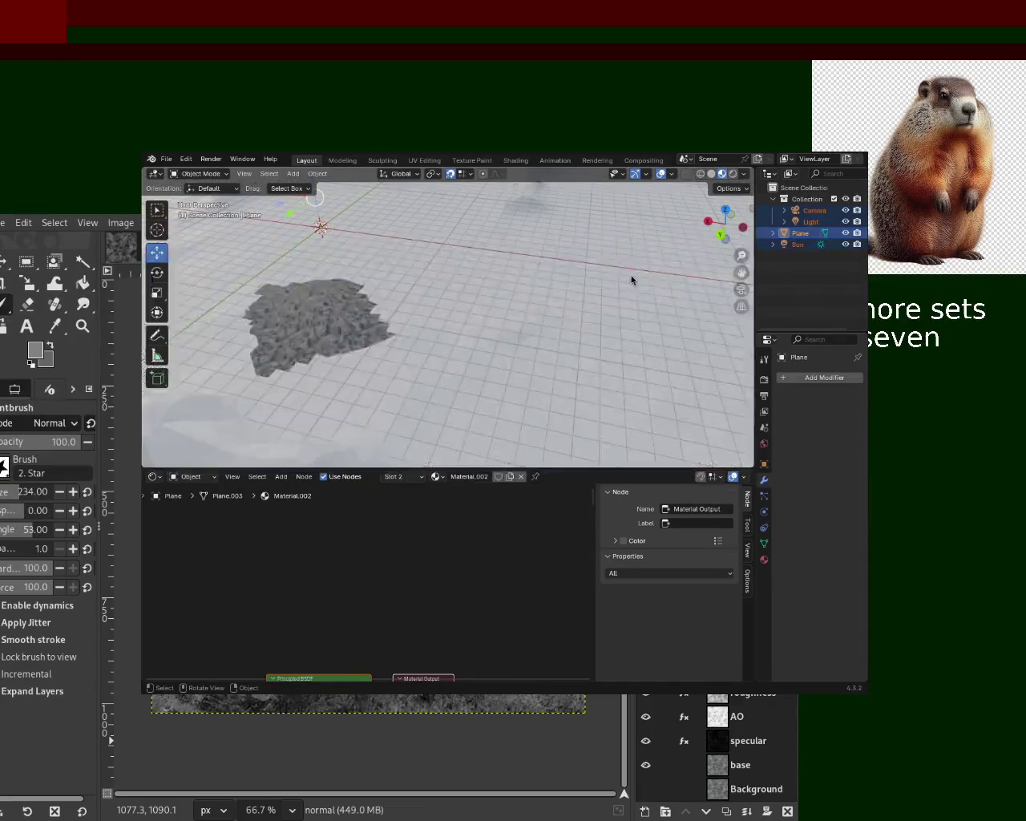
{"action": "key", "text": "ctrl+s"}
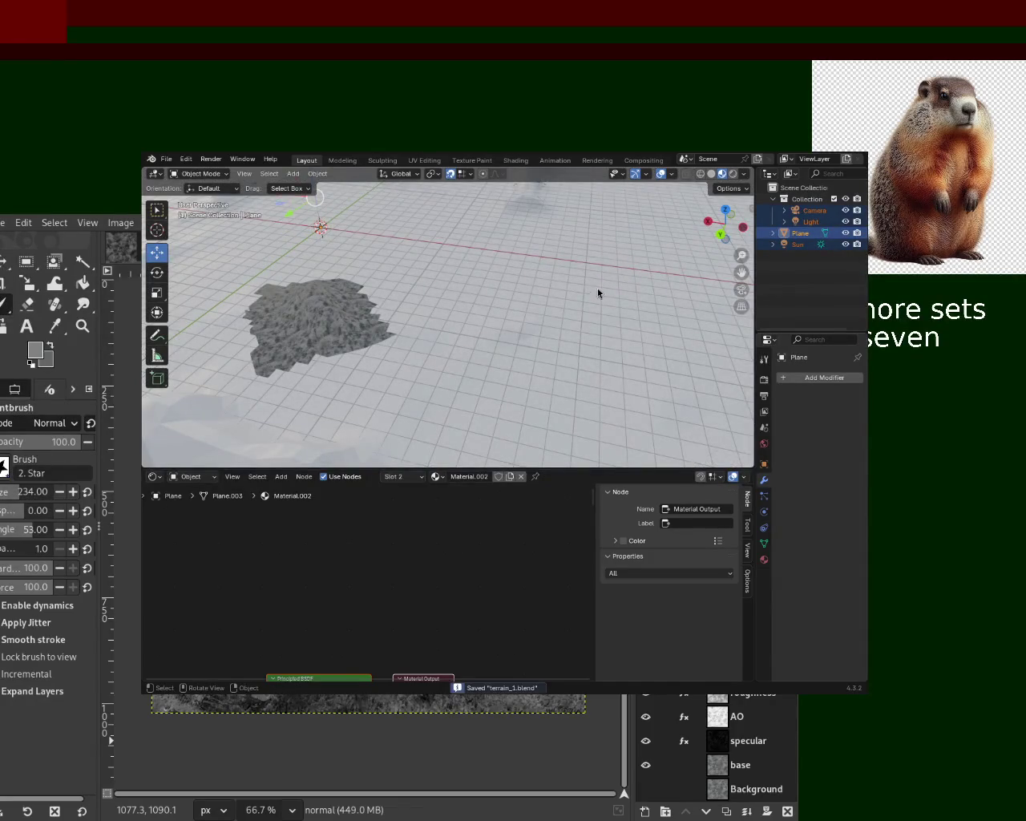
{"action": "scroll", "coordinate": [600, 289], "scroll_direction": "down", "scroll_amount": 5}
{"action": "mouse_move", "coordinate": [499, 288]}
{"action": "middle_mouse_down"}
{"action": "mouse_move", "coordinate": [481, 275]}
{"action": "mouse_move", "coordinate": [483, 313]}
{"action": "mouse_move", "coordinate": [507, 314]}
{"action": "mouse_move", "coordinate": [492, 294]}
{"action": "middle_mouse_up"}
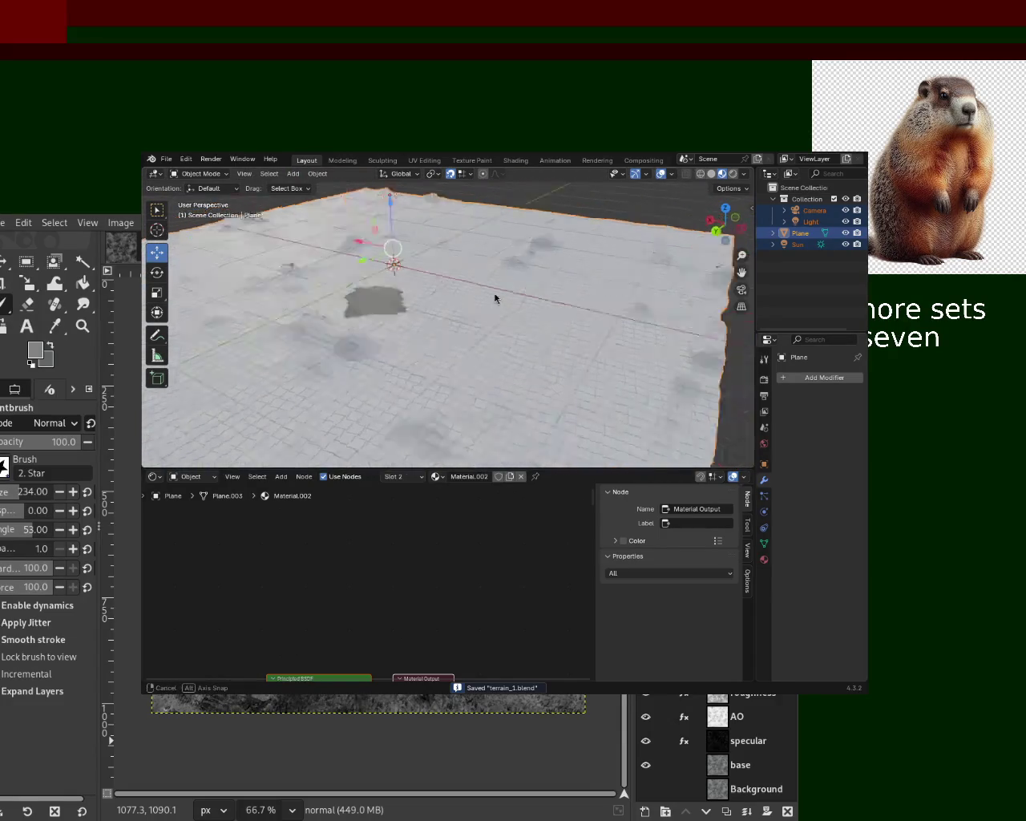
{"action": "key", "text": "Tab"}
{"action": "scroll", "coordinate": [492, 292], "scroll_direction": "up", "scroll_amount": 4}
{"action": "scroll", "coordinate": [473, 305], "scroll_direction": "up", "scroll_amount": 2}
{"action": "key", "text": "a"}
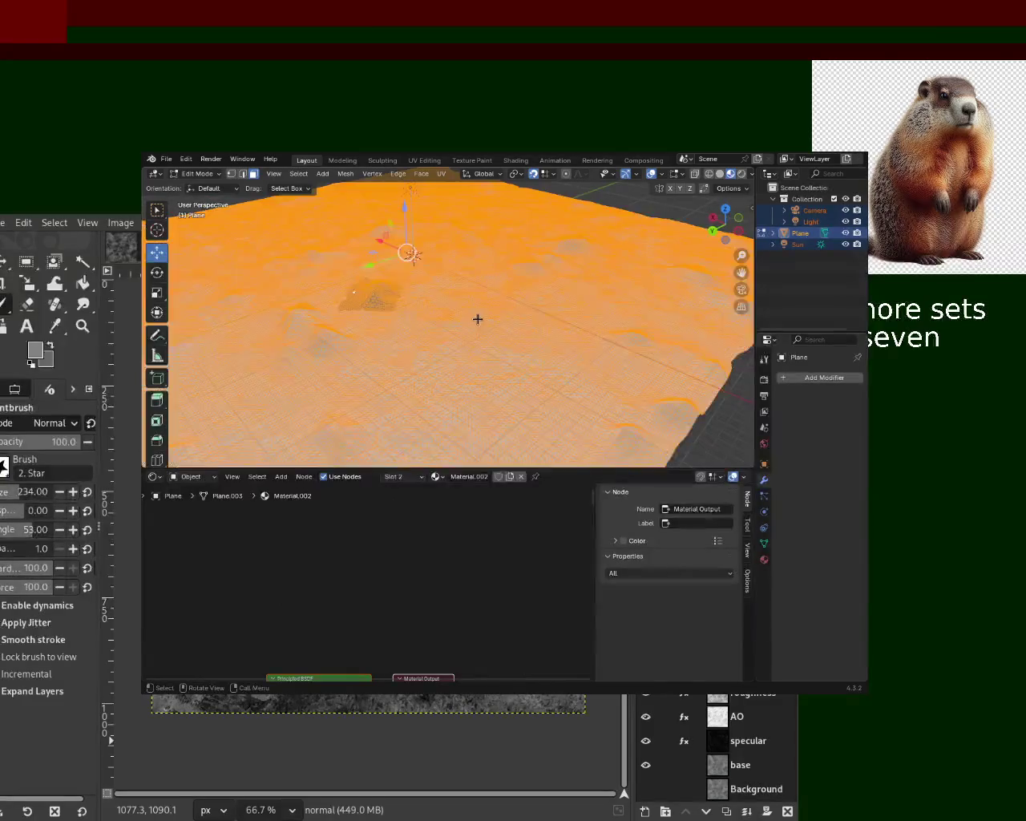
{"action": "key", "text": "ctrl+e"}
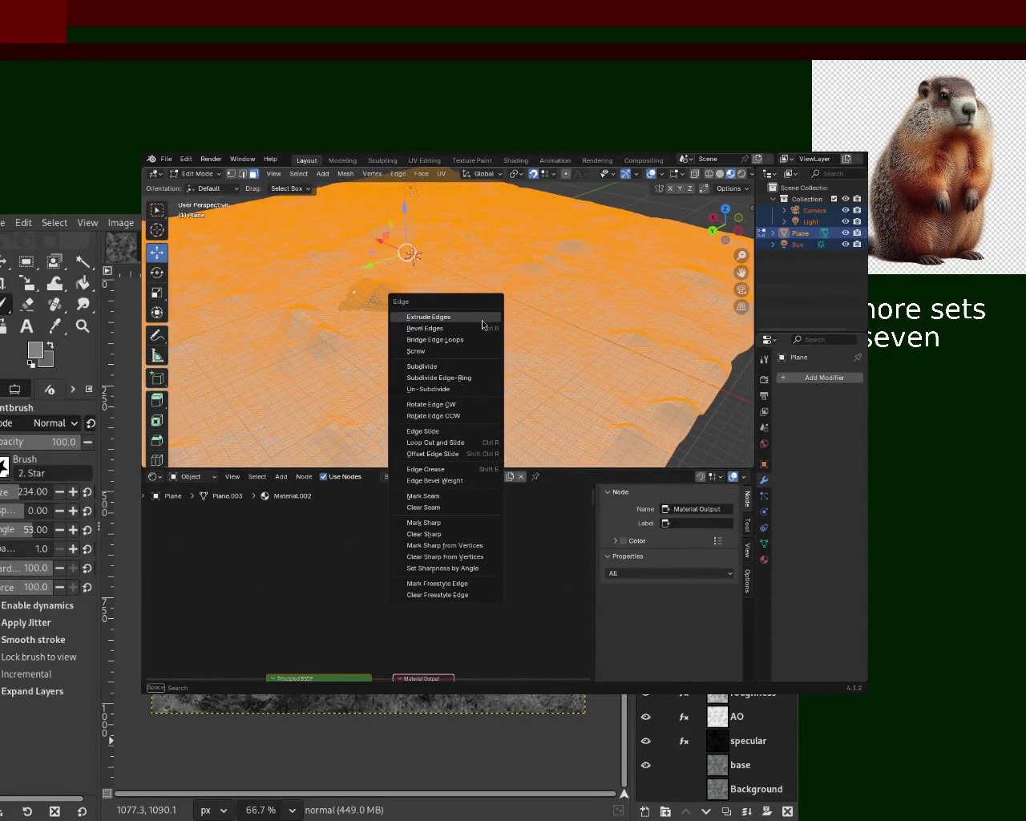
{"action": "left_click", "coordinate": [422, 365]}
{"action": "scroll", "coordinate": [421, 380], "scroll_direction": "up", "scroll_amount": 2}
{"action": "scroll", "coordinate": [481, 320], "scroll_direction": "up", "scroll_amount": 2}
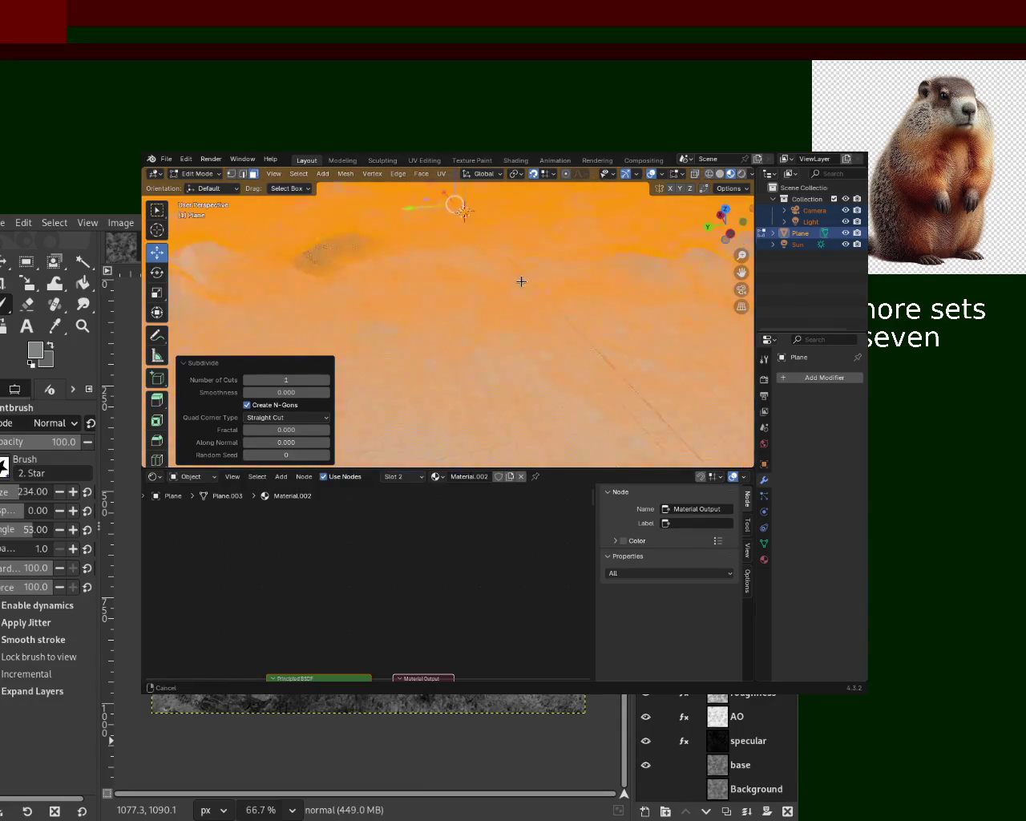
{"action": "scroll", "coordinate": [521, 277], "scroll_direction": "up", "scroll_amount": 2}
{"action": "scroll", "coordinate": [526, 257], "scroll_direction": "up", "scroll_amount": 2}
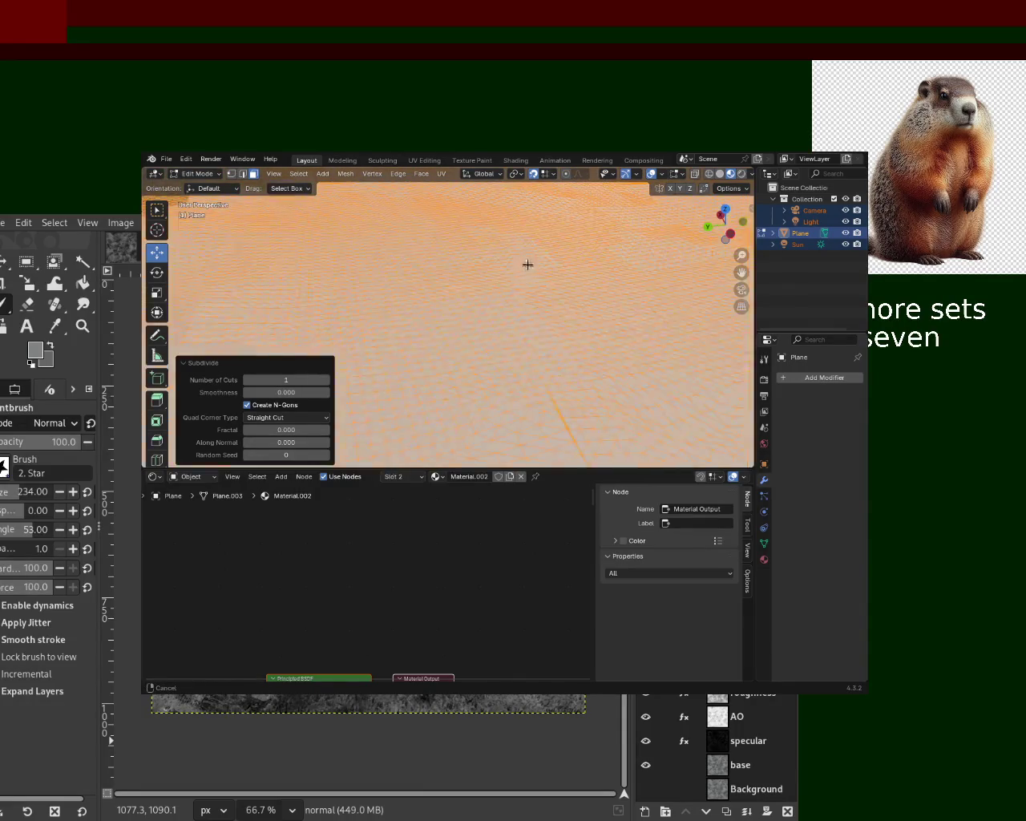
{"action": "key", "text": "alt+a"}
{"action": "mouse_move", "coordinate": [524, 282]}
{"action": "middle_mouse_down"}
{"action": "mouse_move", "coordinate": [468, 353]}
{"action": "mouse_move", "coordinate": [522, 337]}
{"action": "mouse_move", "coordinate": [494, 325]}
{"action": "mouse_move", "coordinate": [538, 331]}
{"action": "mouse_move", "coordinate": [465, 356]}
{"action": "mouse_move", "coordinate": [440, 302]}
{"action": "mouse_move", "coordinate": [433, 320]}
{"action": "mouse_move", "coordinate": [420, 302]}
{"action": "mouse_move", "coordinate": [436, 278]}
{"action": "mouse_move", "coordinate": [486, 318]}
{"action": "mouse_move", "coordinate": [482, 346]}
{"action": "mouse_move", "coordinate": [457, 338]}
{"action": "middle_mouse_up"}
{"action": "mouse_move", "coordinate": [389, 334]}
{"action": "middle_mouse_down"}
{"action": "mouse_move", "coordinate": [457, 295]}
{"action": "mouse_move", "coordinate": [378, 255]}
{"action": "mouse_move", "coordinate": [413, 301]}
{"action": "mouse_move", "coordinate": [458, 331]}
{"action": "mouse_move", "coordinate": [523, 265]}
{"action": "mouse_move", "coordinate": [456, 270]}
{"action": "mouse_move", "coordinate": [484, 415]}
{"action": "middle_mouse_up"}
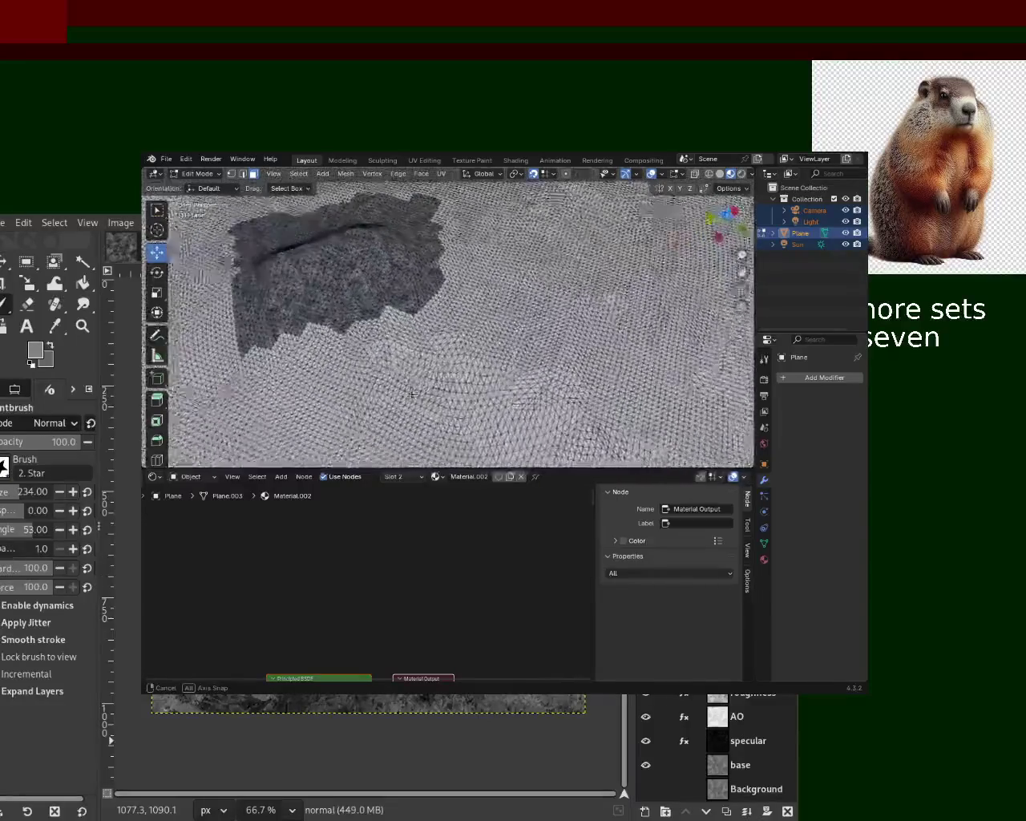
{"action": "middle_click_drag", "start_coordinate": [318, 408], "coordinate": [478, 261], "text": "ctrl"}
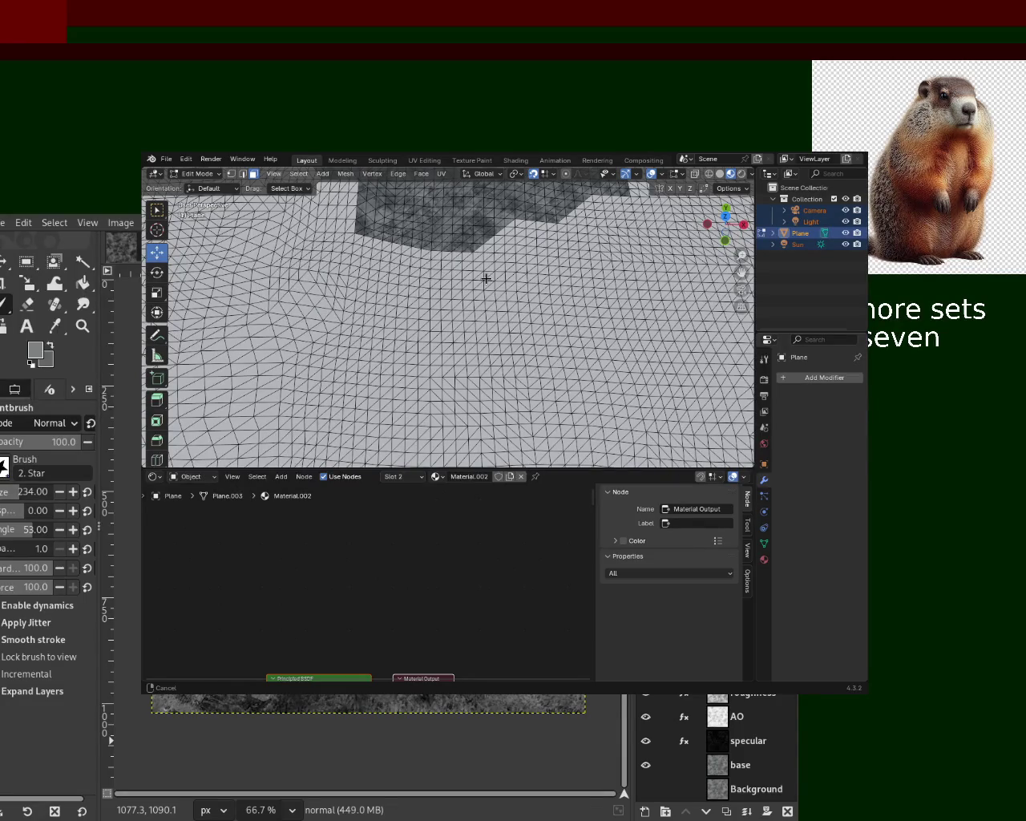
{"action": "middle_click_drag", "start_coordinate": [486, 278], "coordinate": [498, 307], "text": "ctrl"}
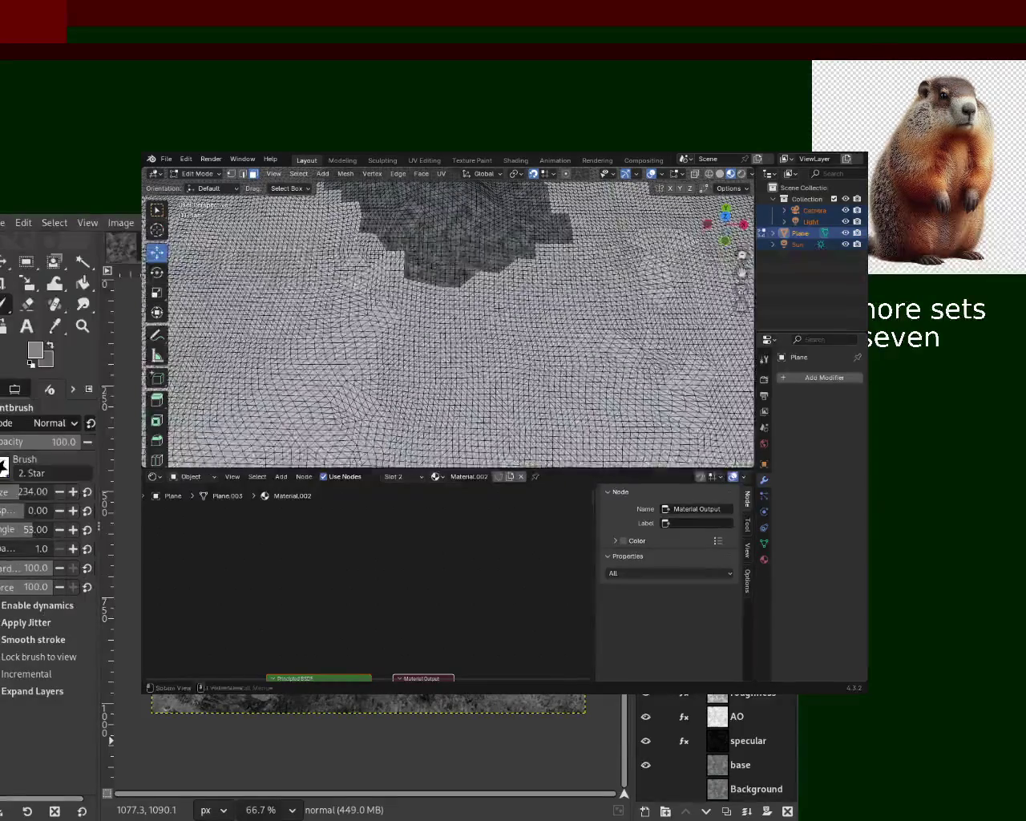
{"action": "key", "text": "a"}
{"action": "middle_click_drag", "start_coordinate": [444, 323], "coordinate": [502, 277]}
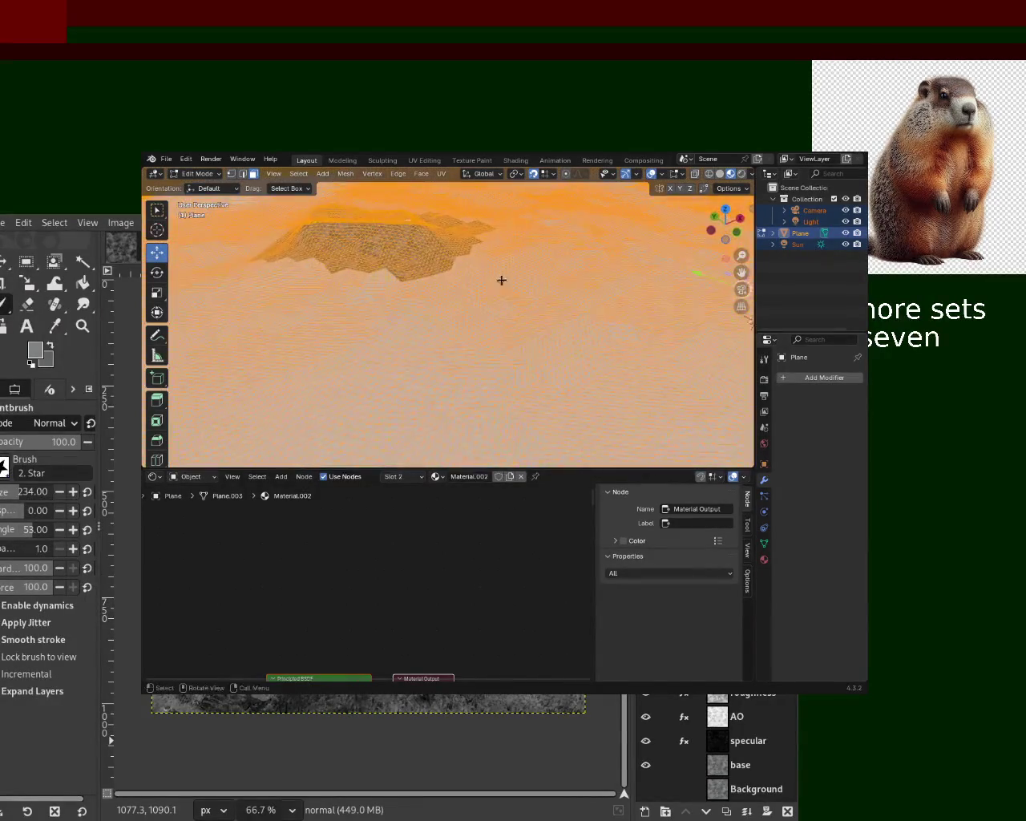
{"action": "key", "text": "Tab"}
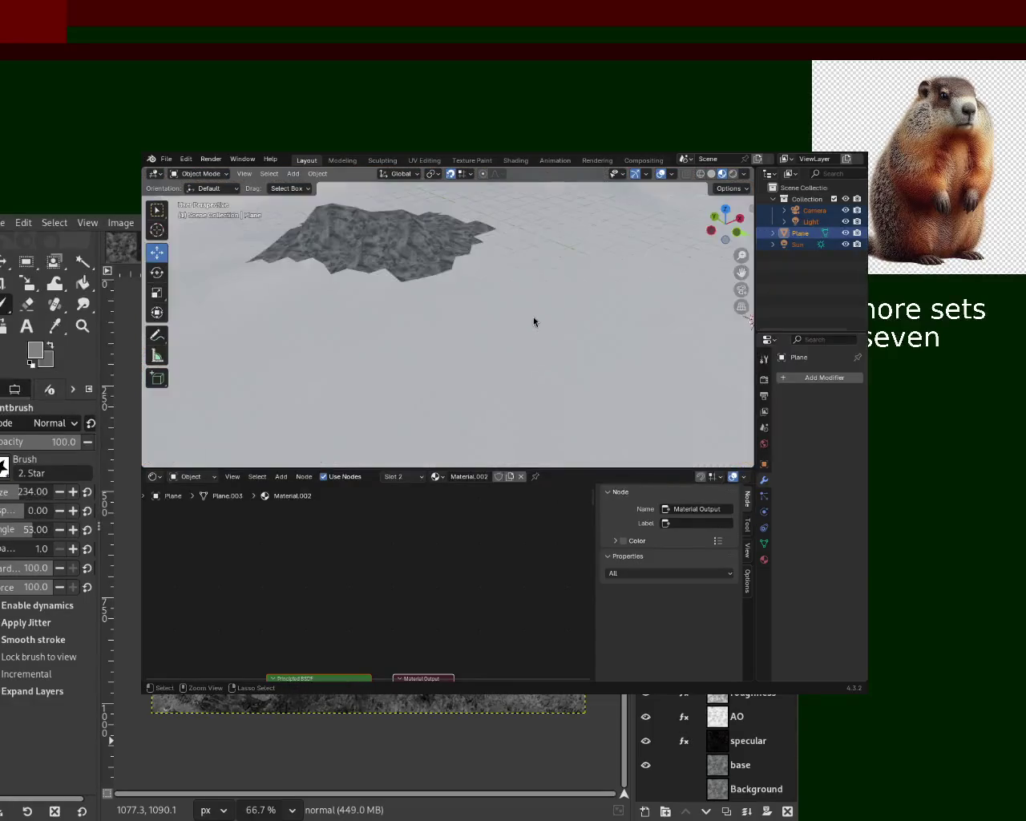
{"action": "key", "text": "Tab"}
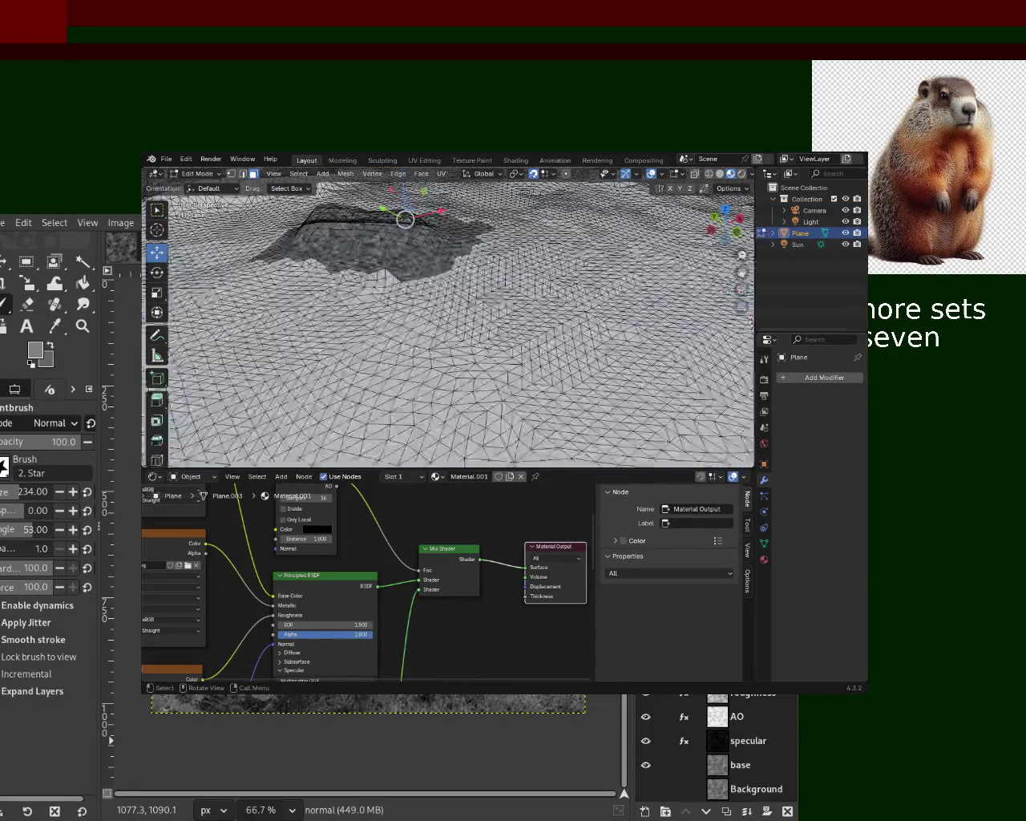
Step: Select the whole mesh, then add and remove an unwanted Simple Deform modifier
{"action": "key", "text": "a"}
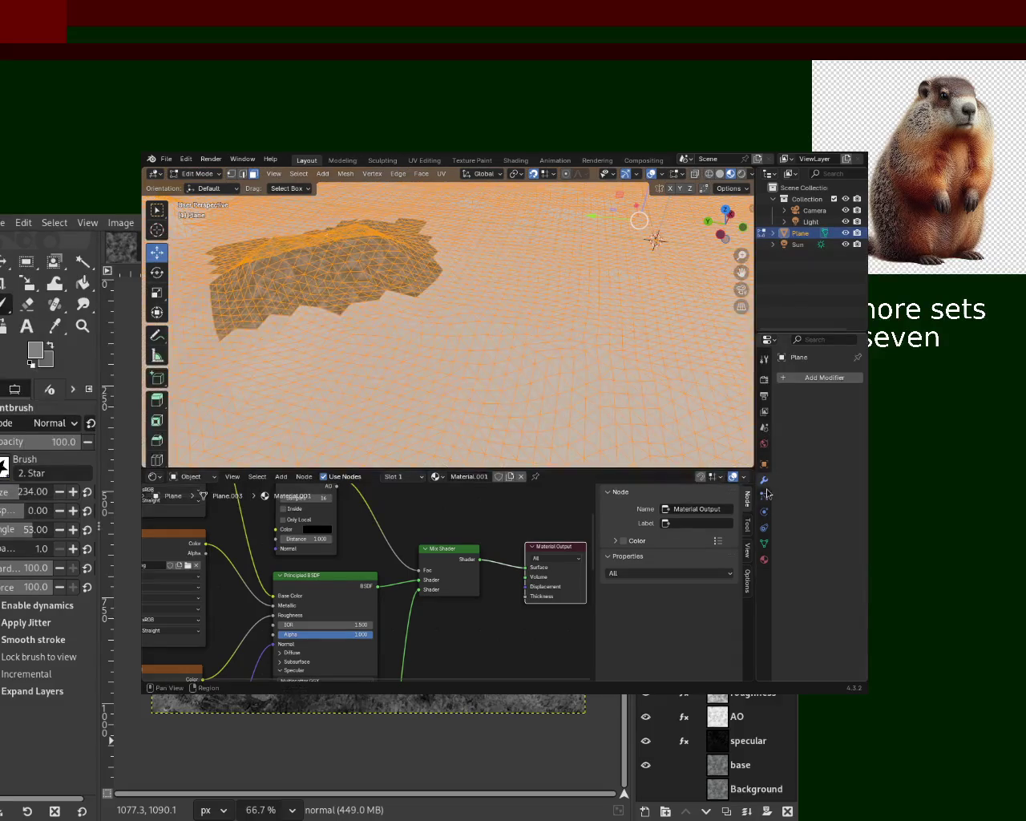
{"action": "left_click", "coordinate": [823, 377]}
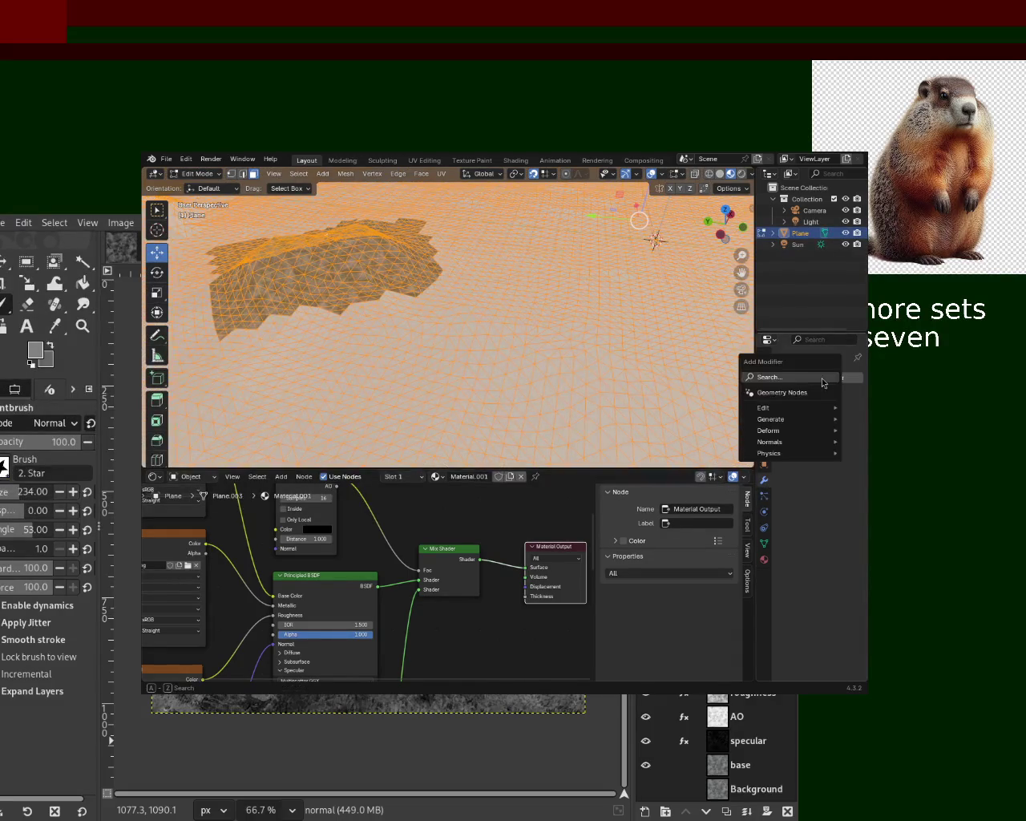
{"action": "left_click", "coordinate": [823, 381]}
{"action": "type", "text": "simply"}
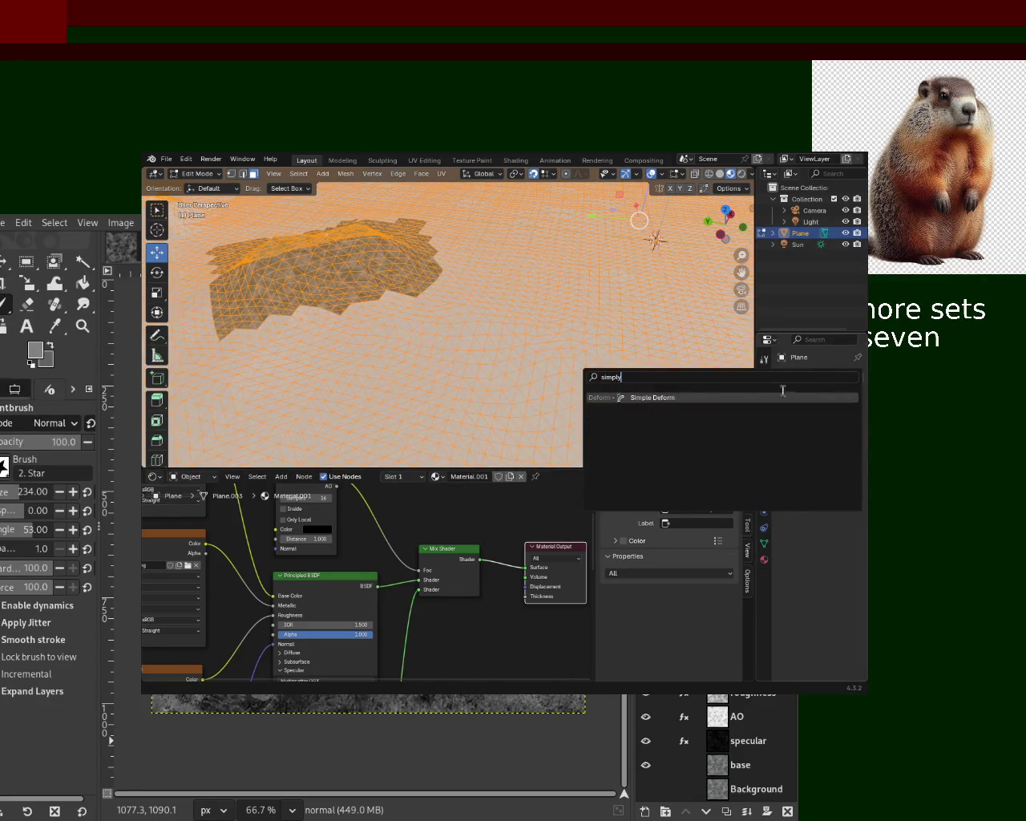
{"action": "left_click", "coordinate": [764, 398]}
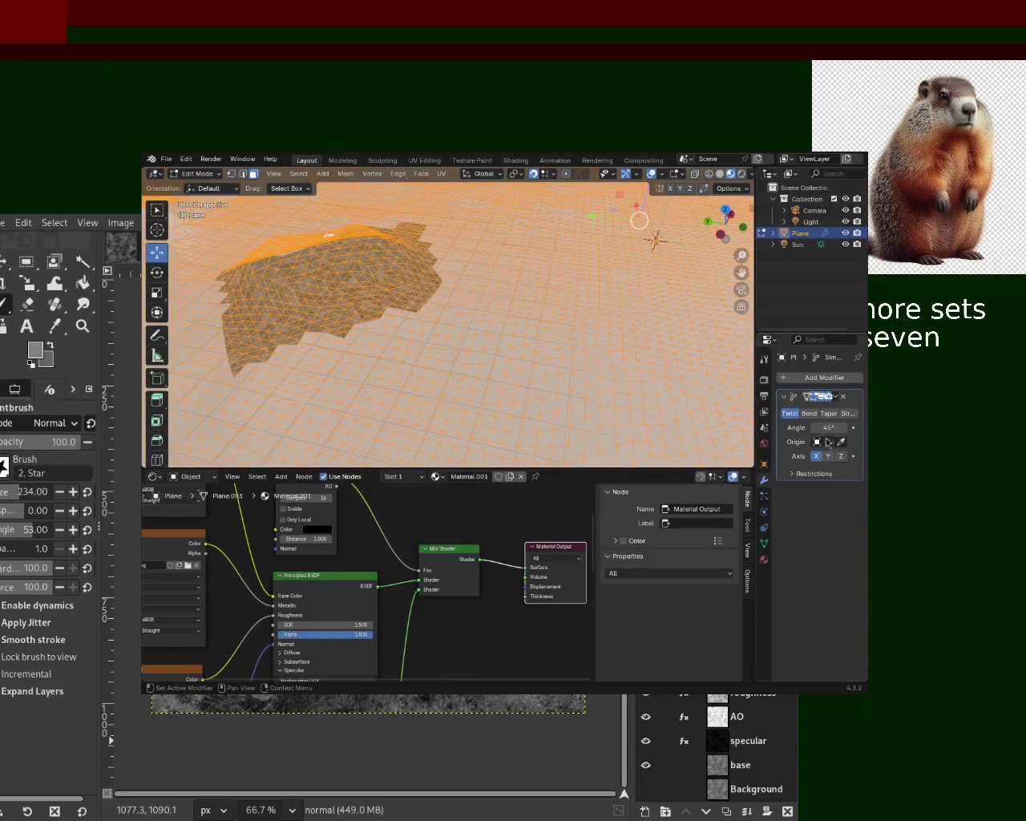
{"action": "left_click", "coordinate": [845, 397]}
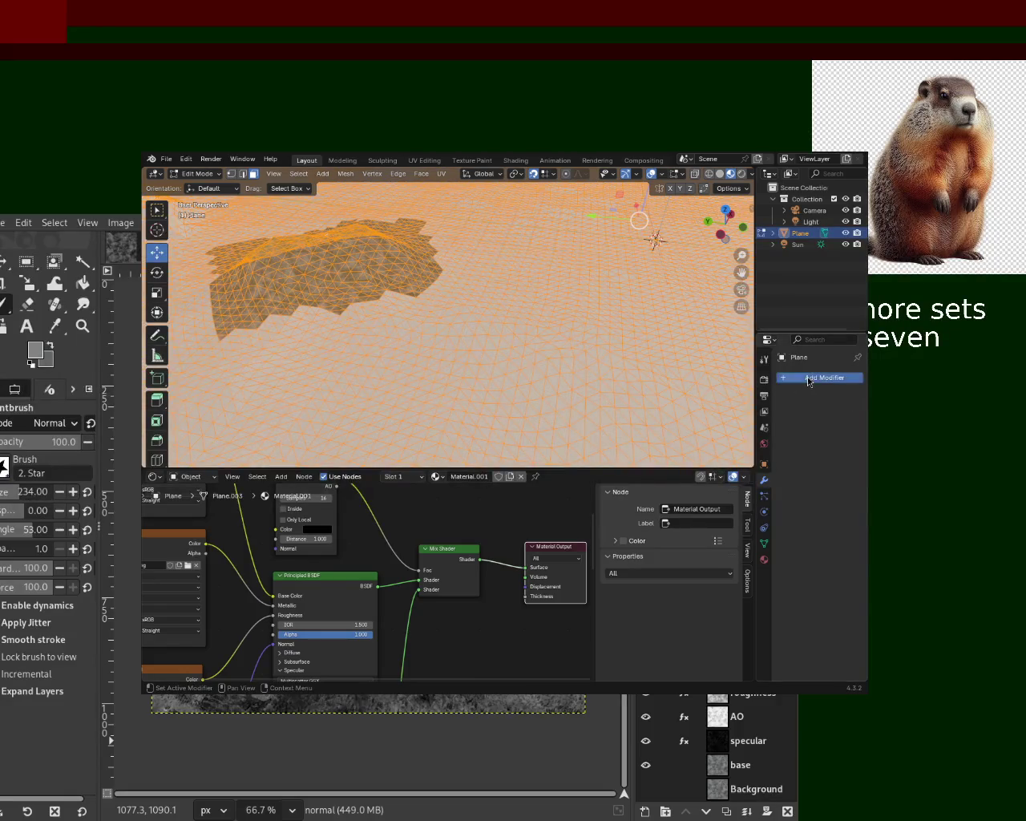
Step: Add a Decimate modifier in Un-Subdivide mode with 2 iterations and apply it
{"action": "left_click", "coordinate": [802, 376]}
{"action": "left_click", "coordinate": [770, 376]}
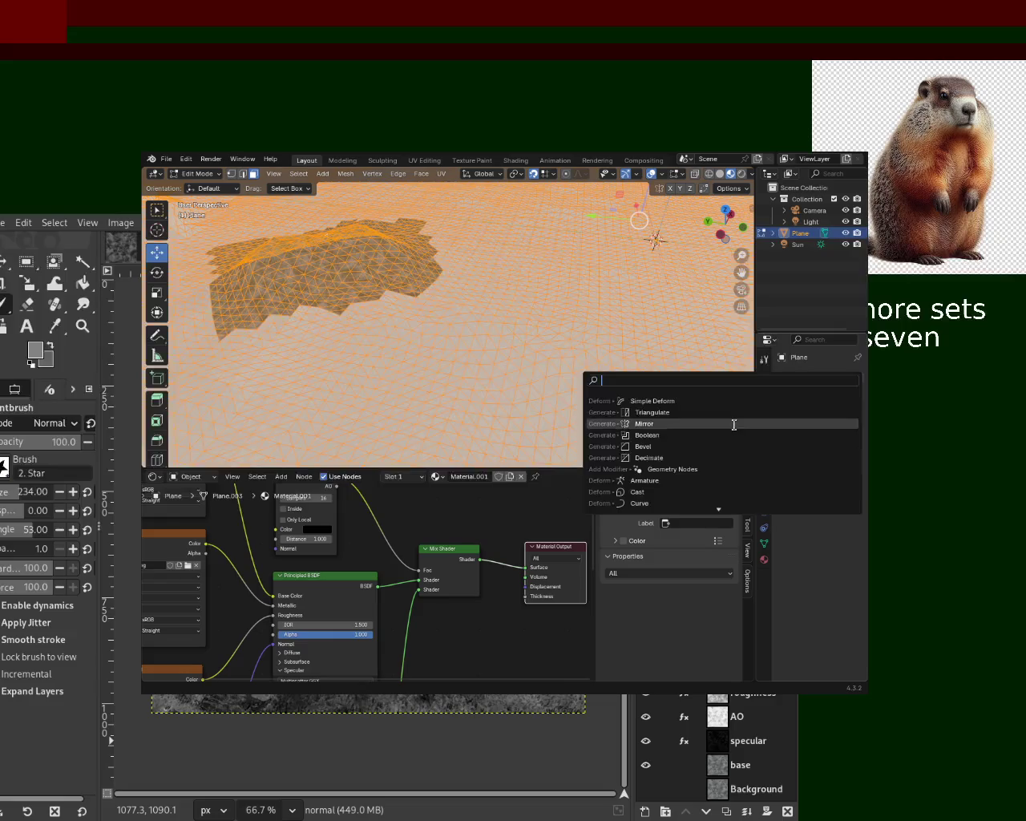
{"action": "left_click", "coordinate": [724, 458]}
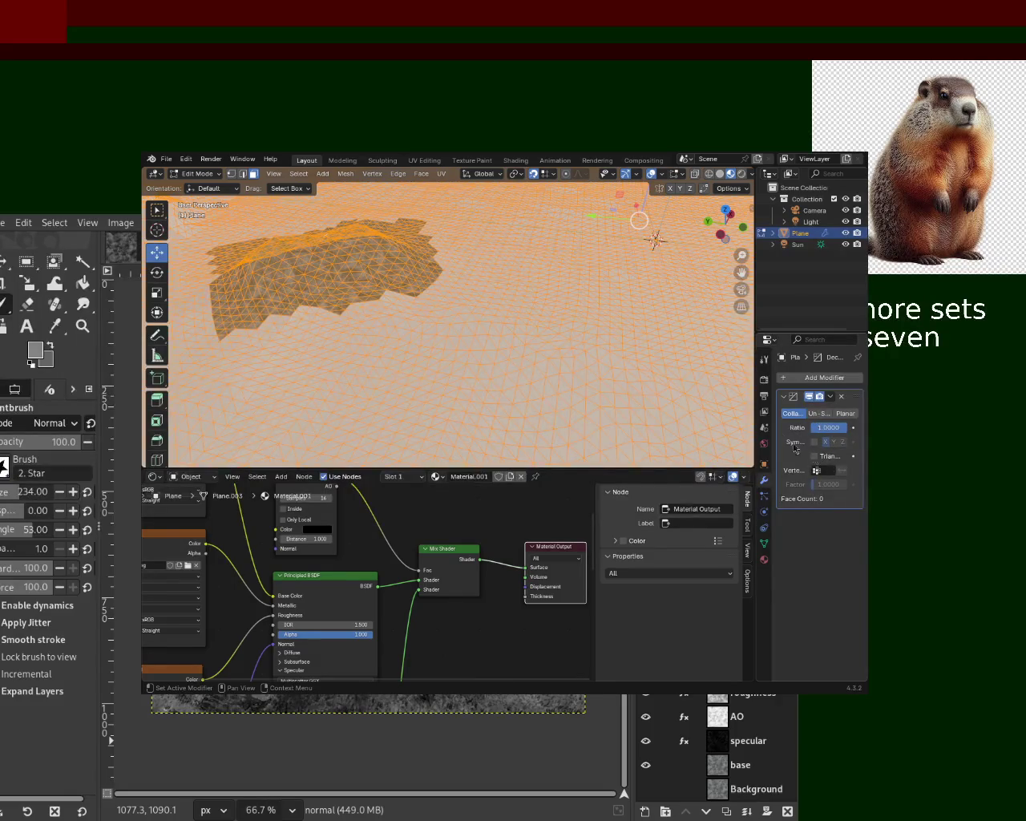
{"action": "left_click_drag", "start_coordinate": [755, 401], "coordinate": [703, 401]}
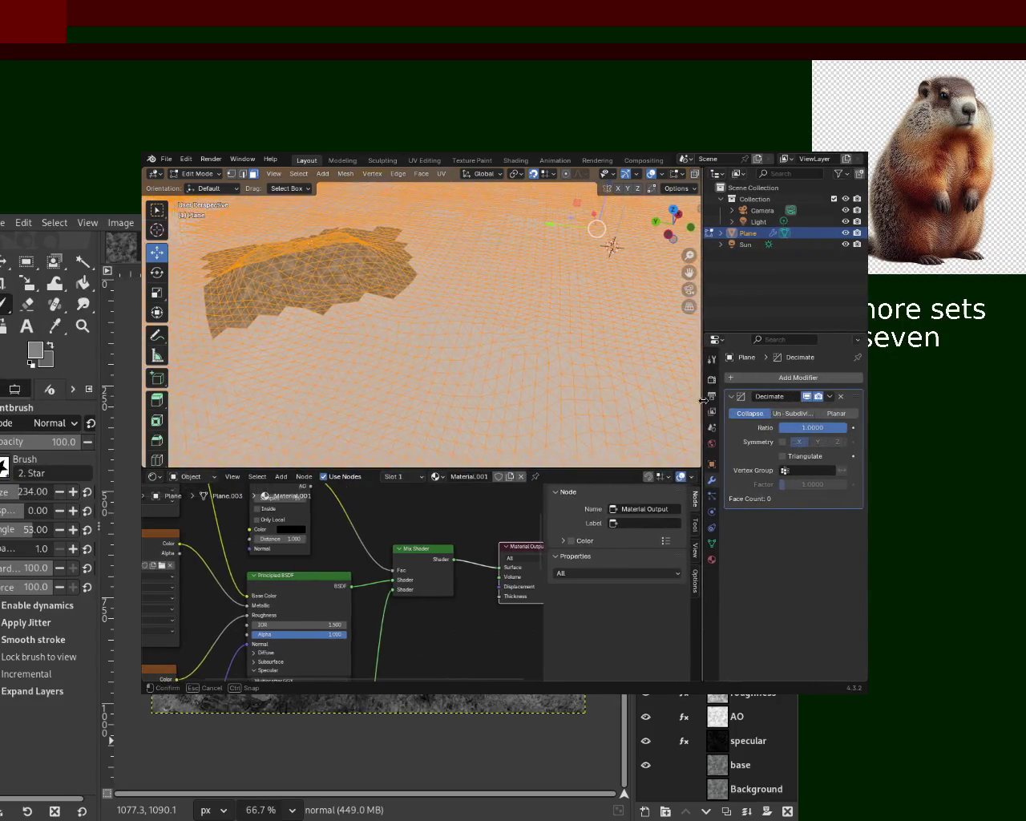
{"action": "left_click", "coordinate": [800, 426]}
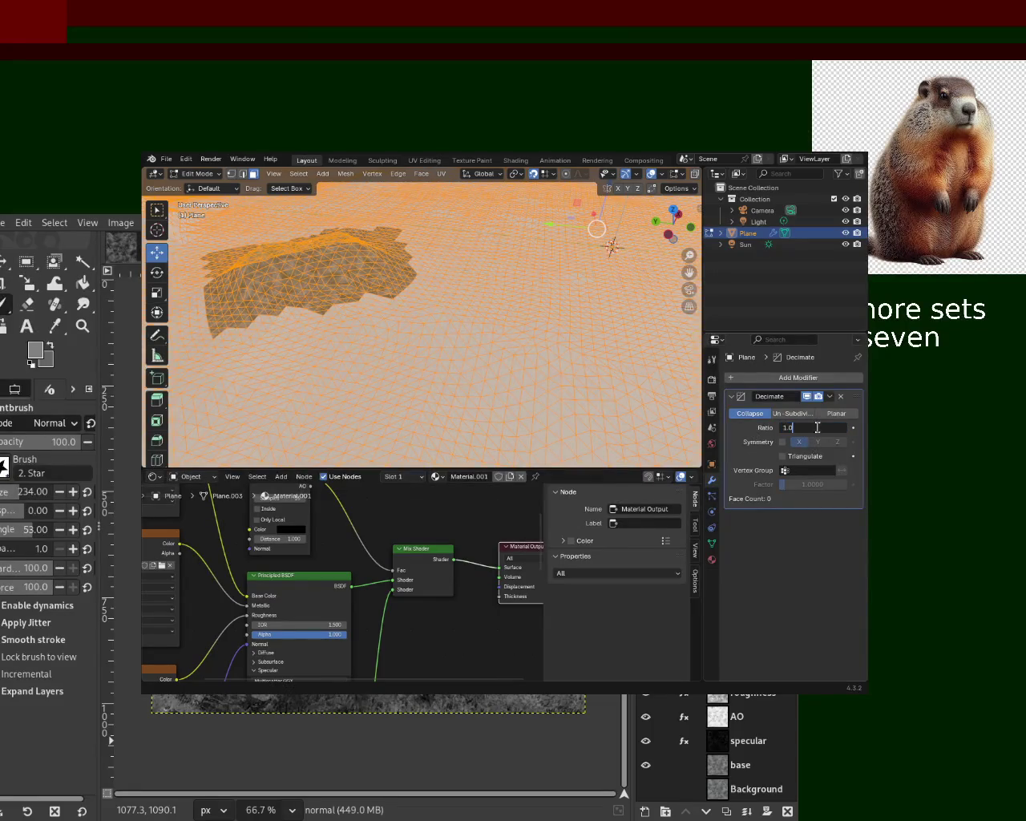
{"action": "key", "text": "Return"}
{"action": "left_click", "coordinate": [798, 414]}
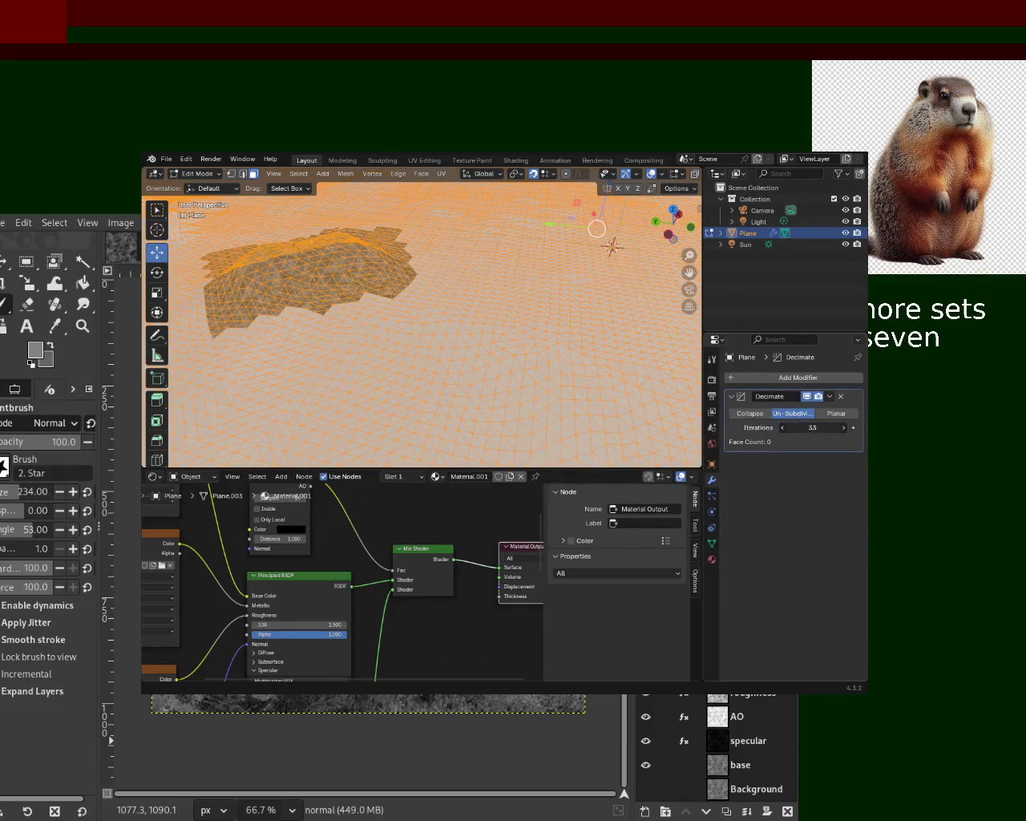
{"action": "left_click_drag", "start_coordinate": [812, 427], "coordinate": [834, 427]}
{"action": "left_click", "coordinate": [829, 396]}
{"action": "key", "text": "Tab"}
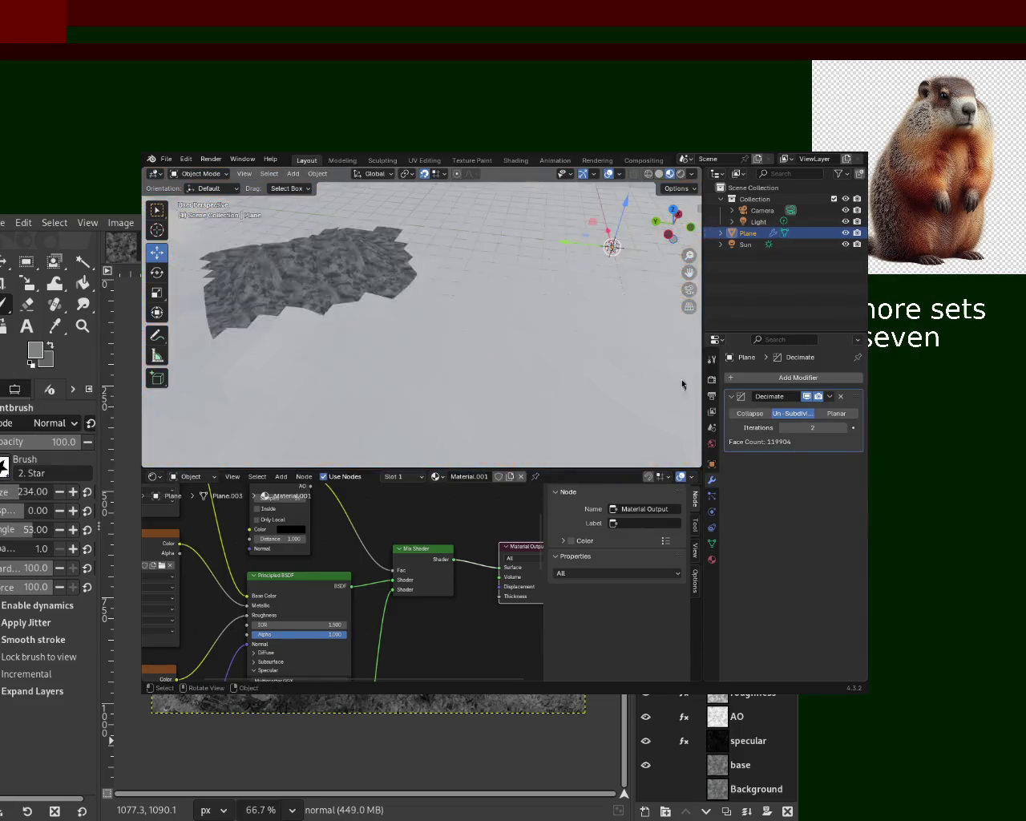
{"action": "left_click", "coordinate": [830, 396]}
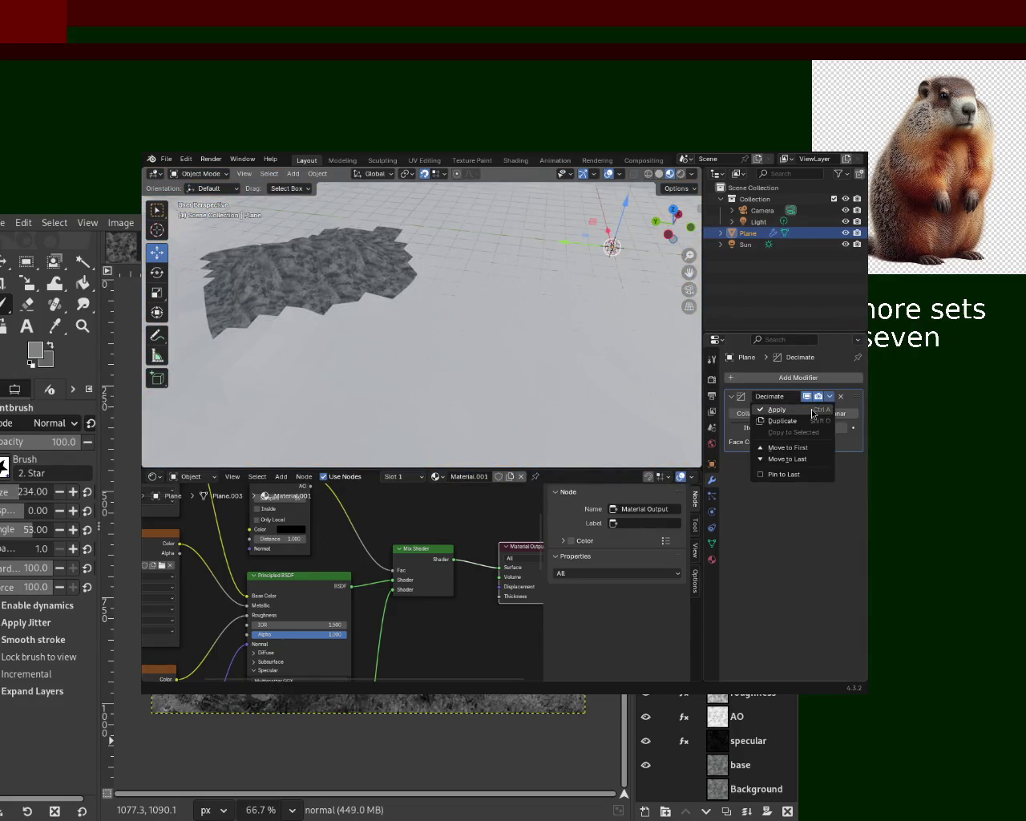
{"action": "left_click", "coordinate": [776, 409]}
{"action": "key", "text": "Tab"}
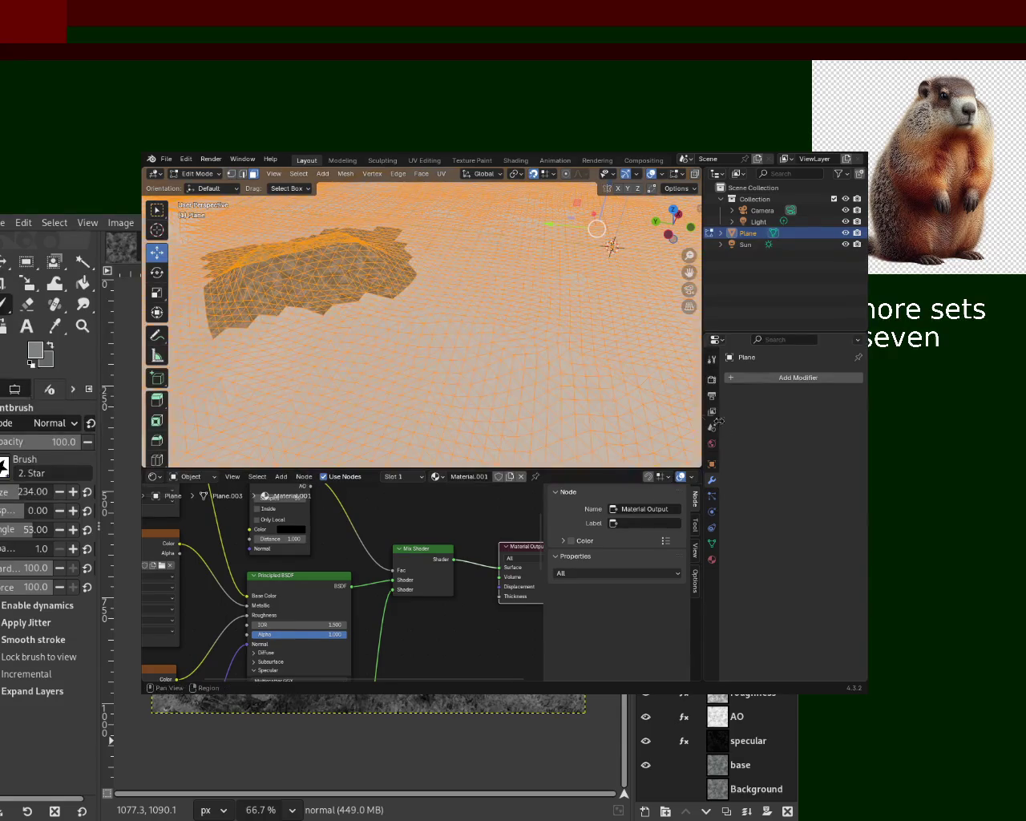
Step: Add another Decimate in Un-Subdivide mode at 1 iteration, preview it in Object Mode and apply it
{"action": "left_click", "coordinate": [801, 378]}
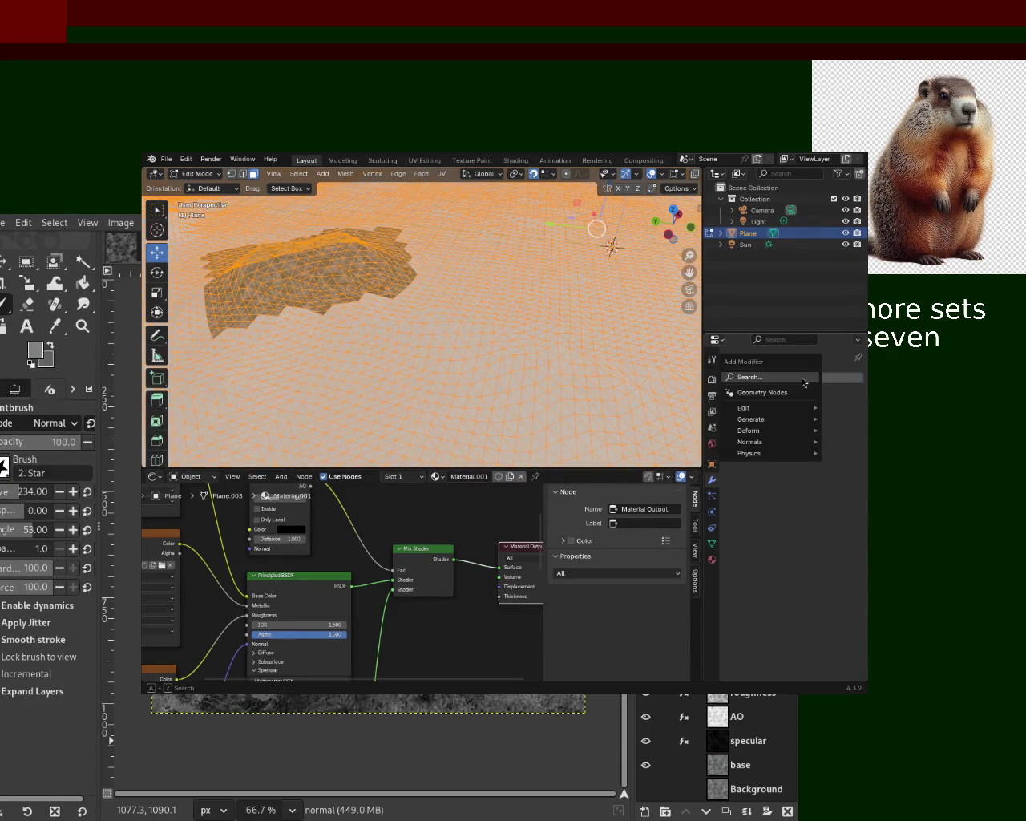
{"action": "left_click", "coordinate": [802, 376]}
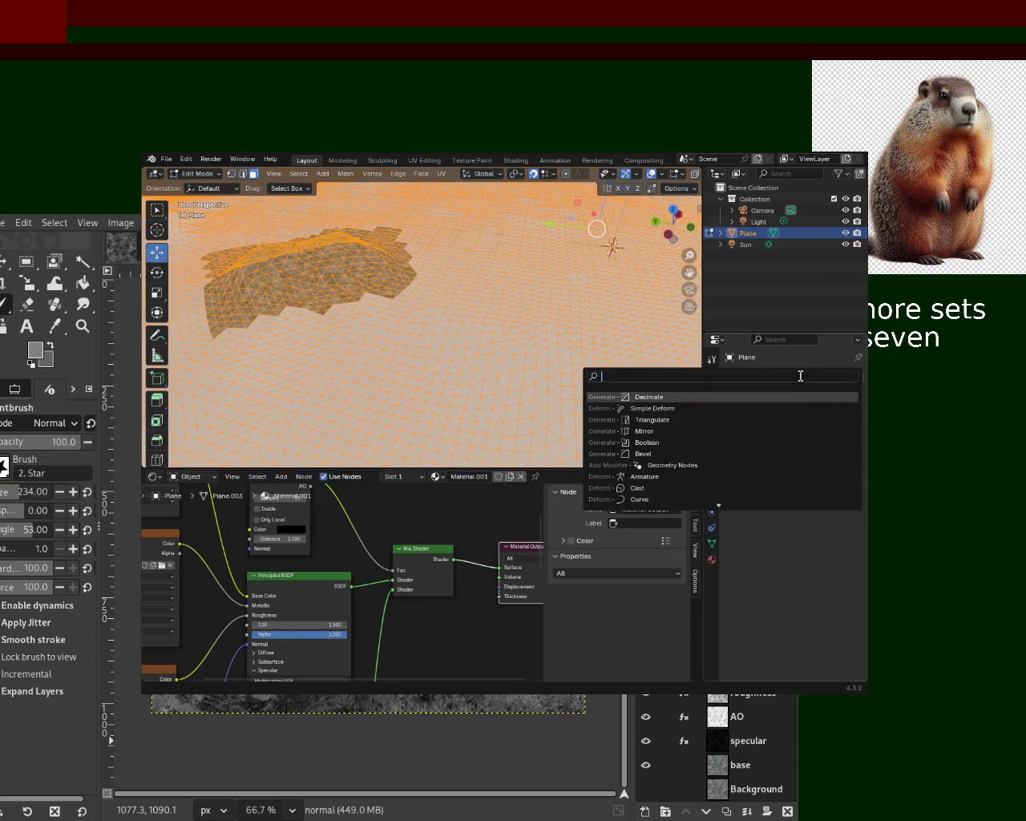
{"action": "left_click", "coordinate": [789, 396]}
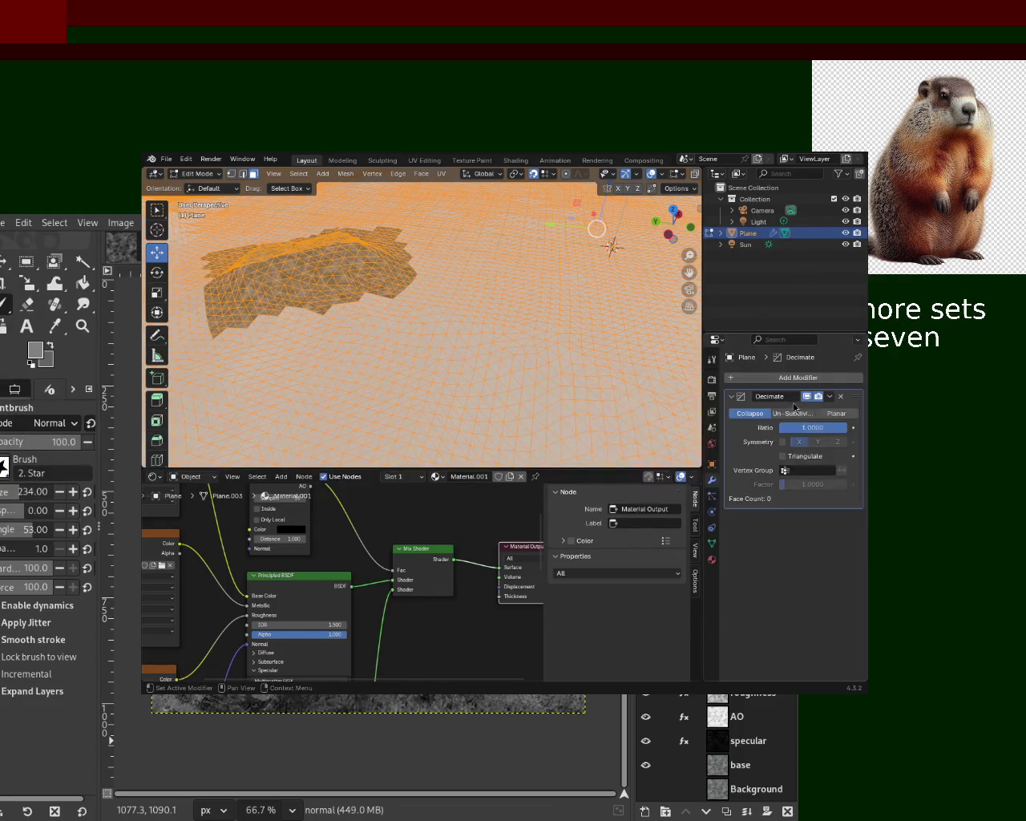
{"action": "left_click", "coordinate": [792, 412]}
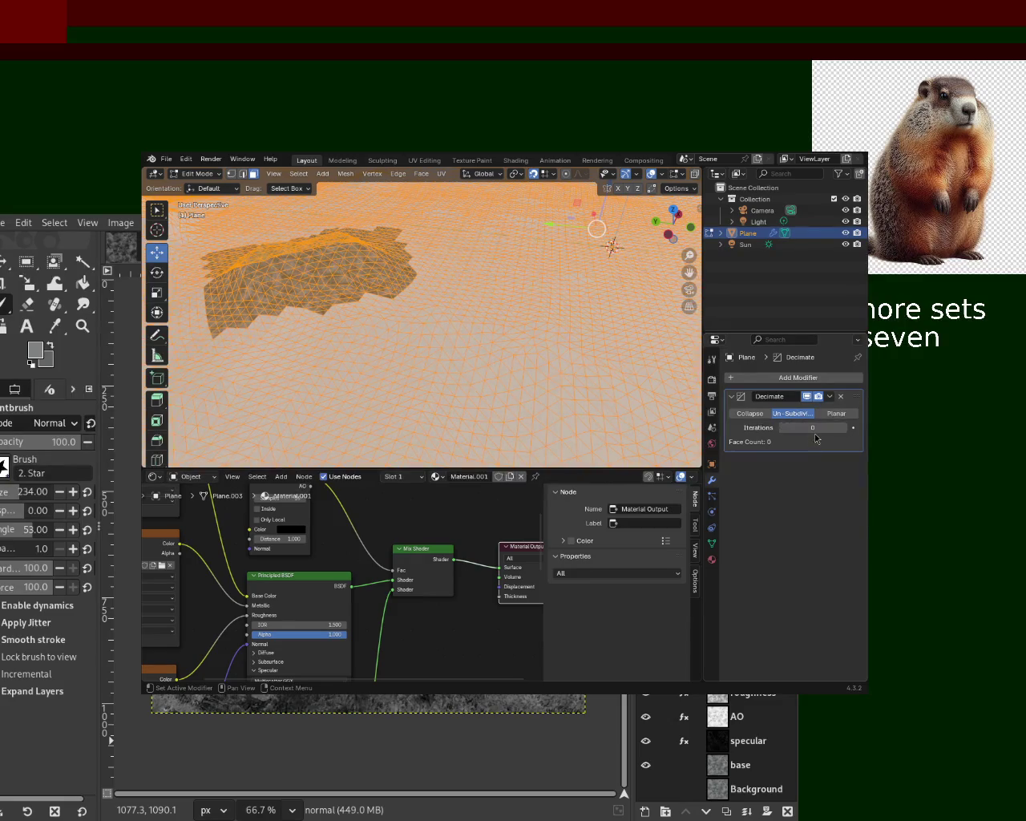
{"action": "left_click", "coordinate": [812, 429]}
{"action": "type", "text": "19"}
{"action": "key", "text": "Return"}
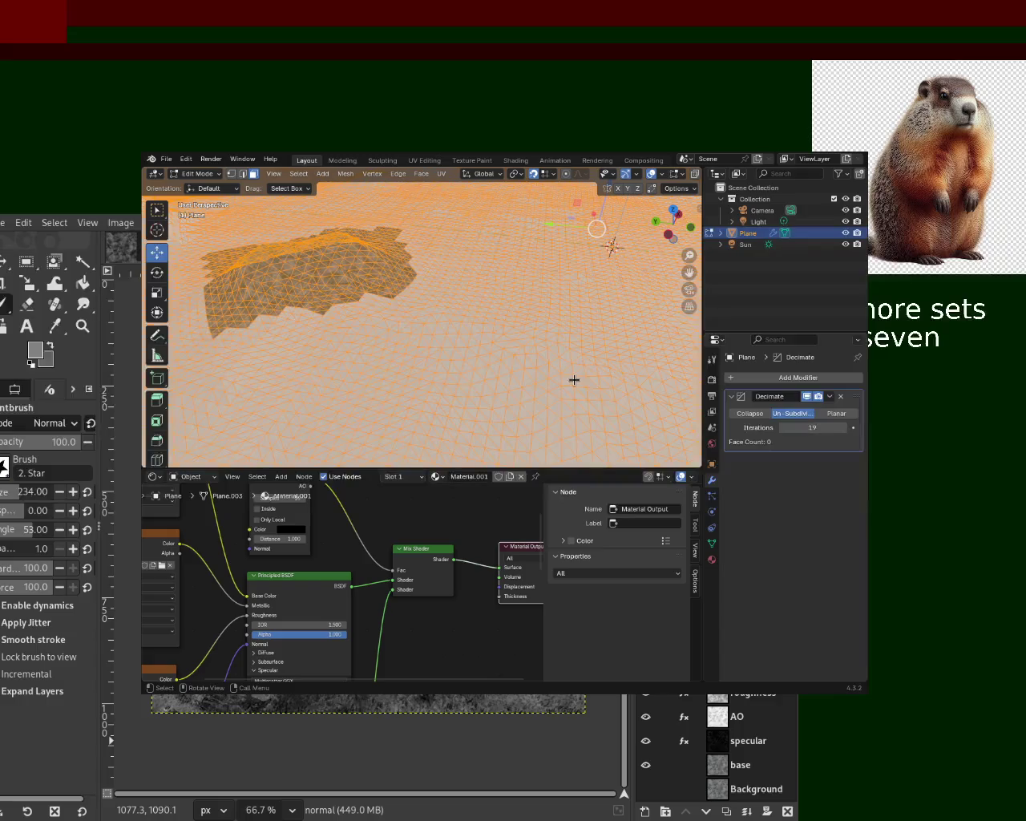
{"action": "key", "text": "Tab"}
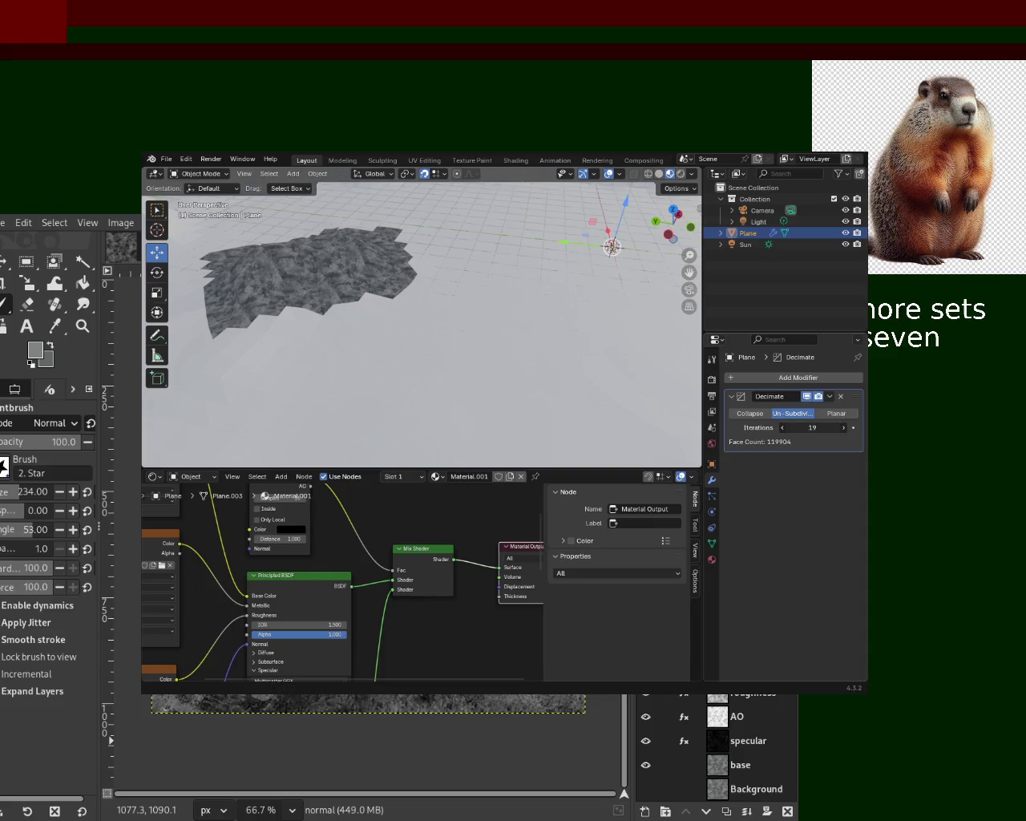
{"action": "mouse_move", "coordinate": [812, 427]}
{"action": "left_mouse_down"}
{"action": "mouse_move", "coordinate": [817, 418]}
{"action": "mouse_move", "coordinate": [770, 426]}
{"action": "left_mouse_up"}
{"action": "left_click", "coordinate": [829, 397]}
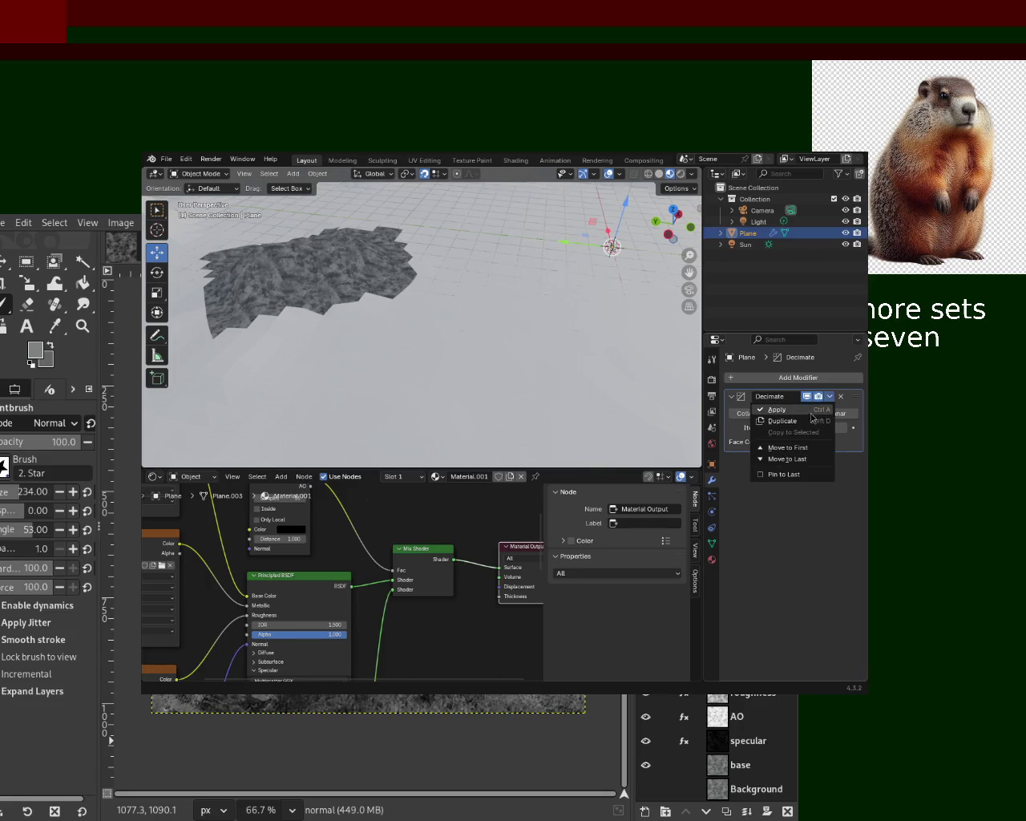
{"action": "left_click", "coordinate": [810, 412]}
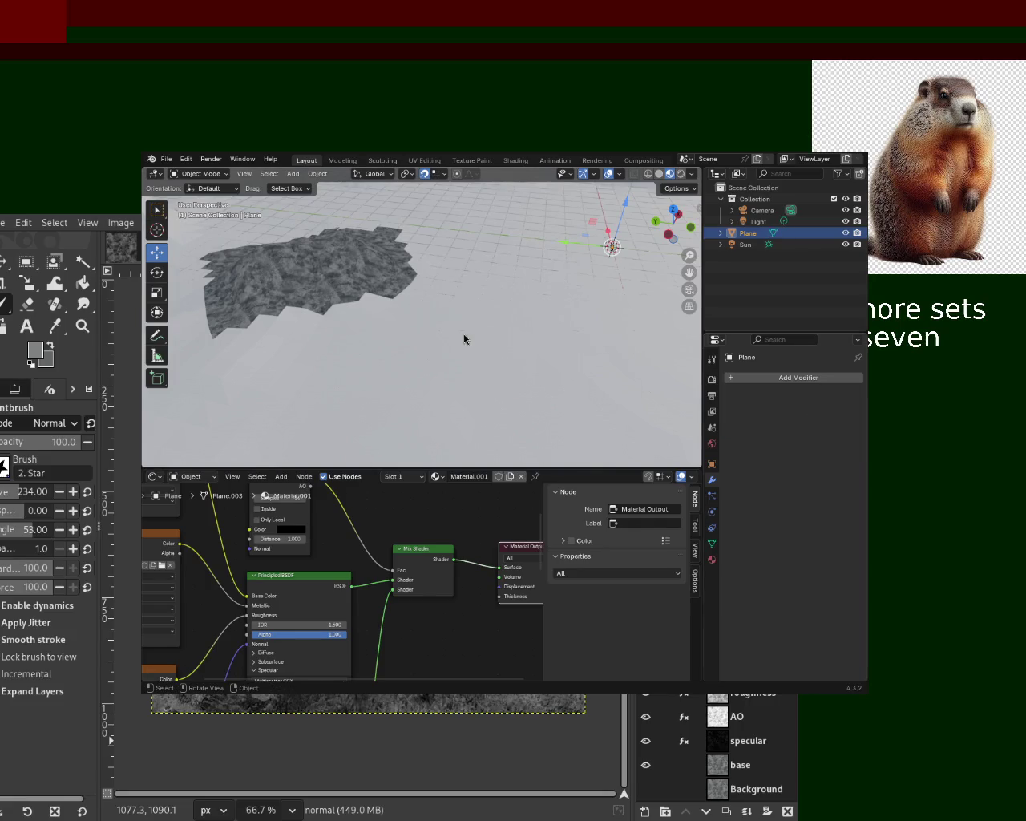
{"action": "key", "text": "Tab"}
{"action": "mouse_move", "coordinate": [476, 335]}
{"action": "middle_mouse_down"}
{"action": "mouse_move", "coordinate": [489, 367]}
{"action": "mouse_move", "coordinate": [464, 317]}
{"action": "mouse_move", "coordinate": [425, 332]}
{"action": "mouse_move", "coordinate": [489, 348]}
{"action": "middle_mouse_up"}
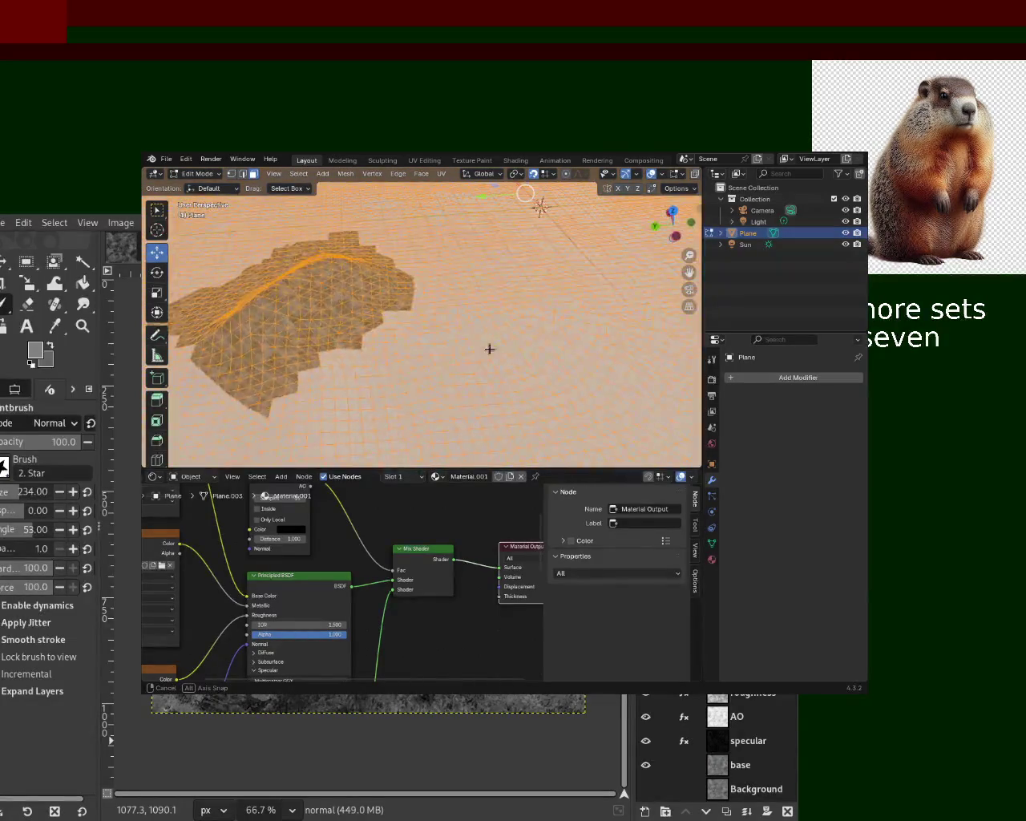
Step: Add a Decimate modifier set to Un-Subdivide with 28 iterations, clearing a stray keyframe
{"action": "mouse_move", "coordinate": [396, 330]}
{"action": "middle_mouse_down", "text": "ctrl"}
{"action": "mouse_move", "coordinate": [395, 300]}
{"action": "mouse_move", "coordinate": [382, 320]}
{"action": "mouse_move", "coordinate": [487, 314]}
{"action": "middle_mouse_up", "text": "ctrl"}
{"action": "left_click", "coordinate": [757, 378]}
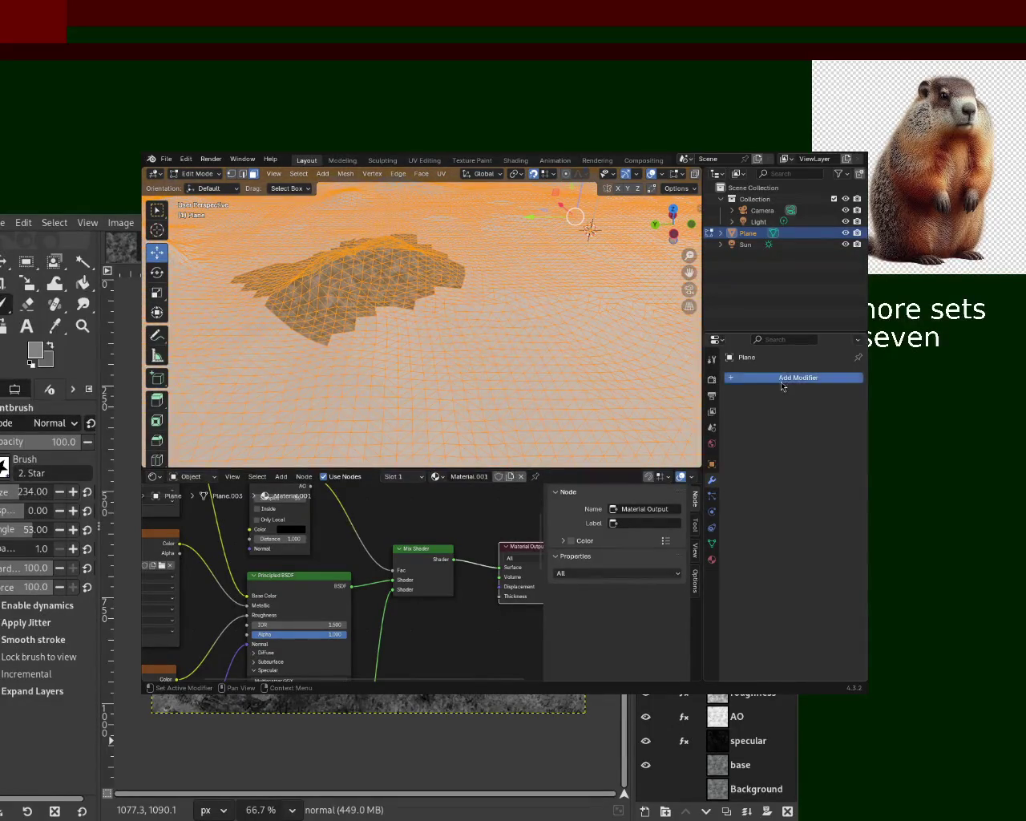
{"action": "left_click", "coordinate": [773, 379]}
{"action": "type", "text": "dec"}
{"action": "key", "text": "Return"}
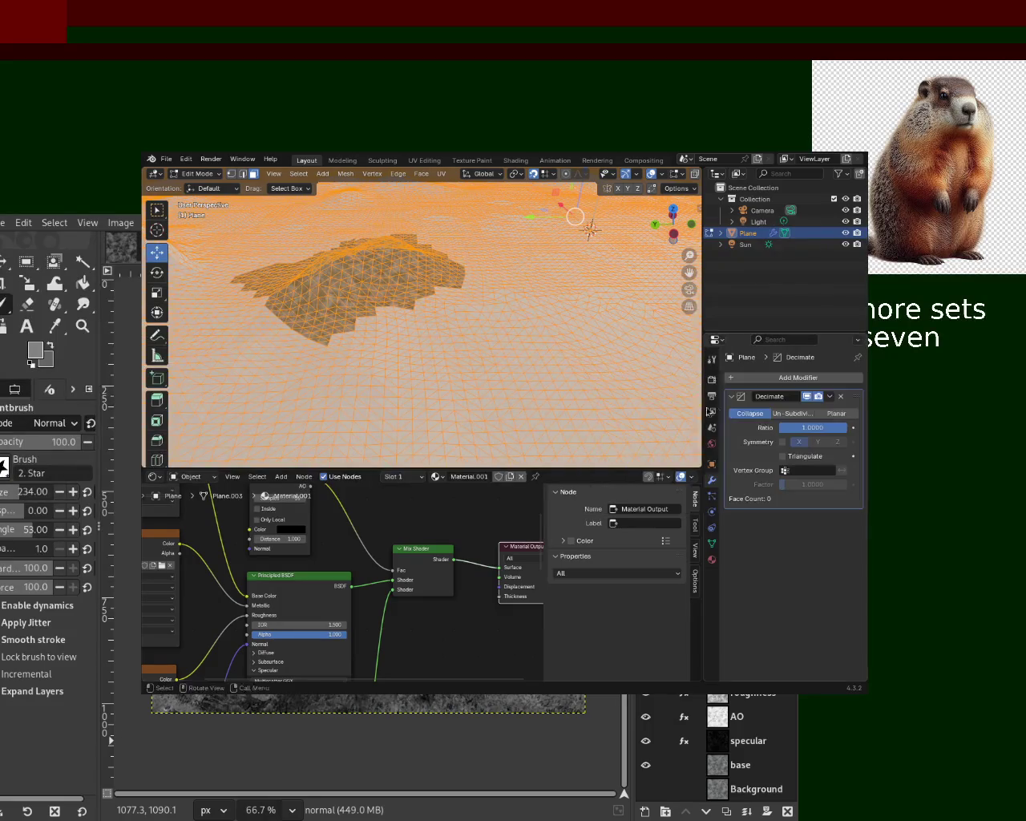
{"action": "left_click", "coordinate": [800, 415]}
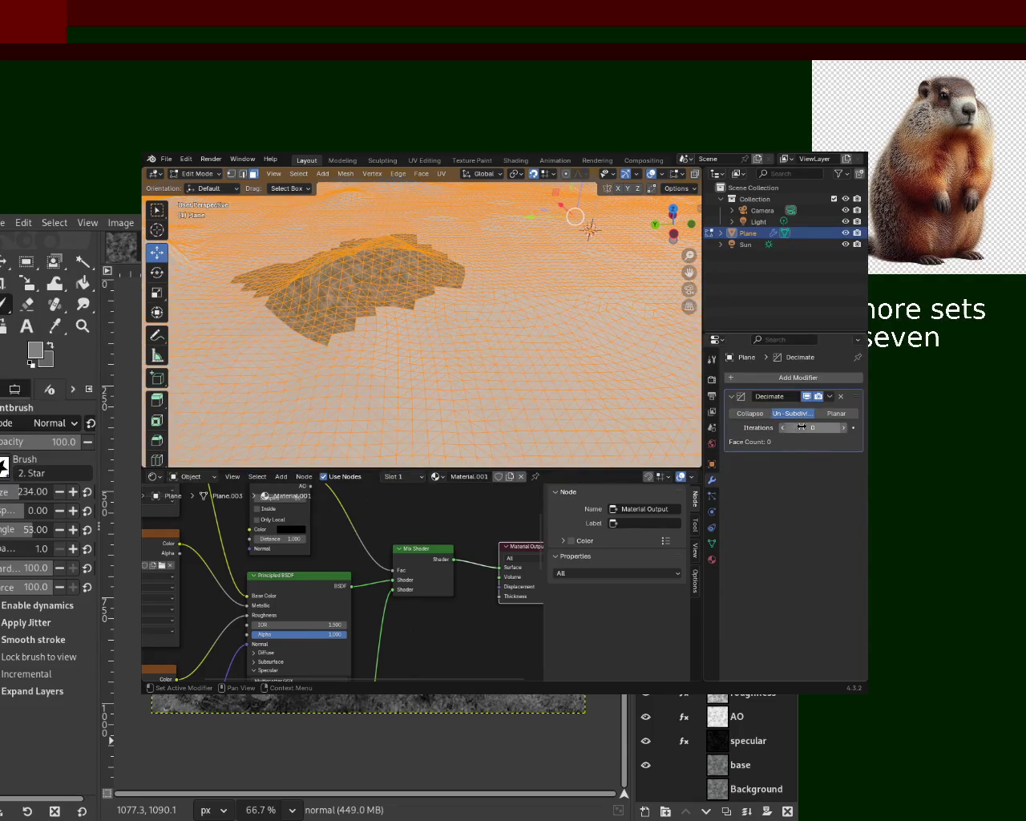
{"action": "left_click", "coordinate": [823, 426]}
{"action": "left_click", "coordinate": [821, 478]}
{"action": "left_click", "coordinate": [853, 429]}
{"action": "left_click_drag", "start_coordinate": [825, 428], "coordinate": [850, 429]}
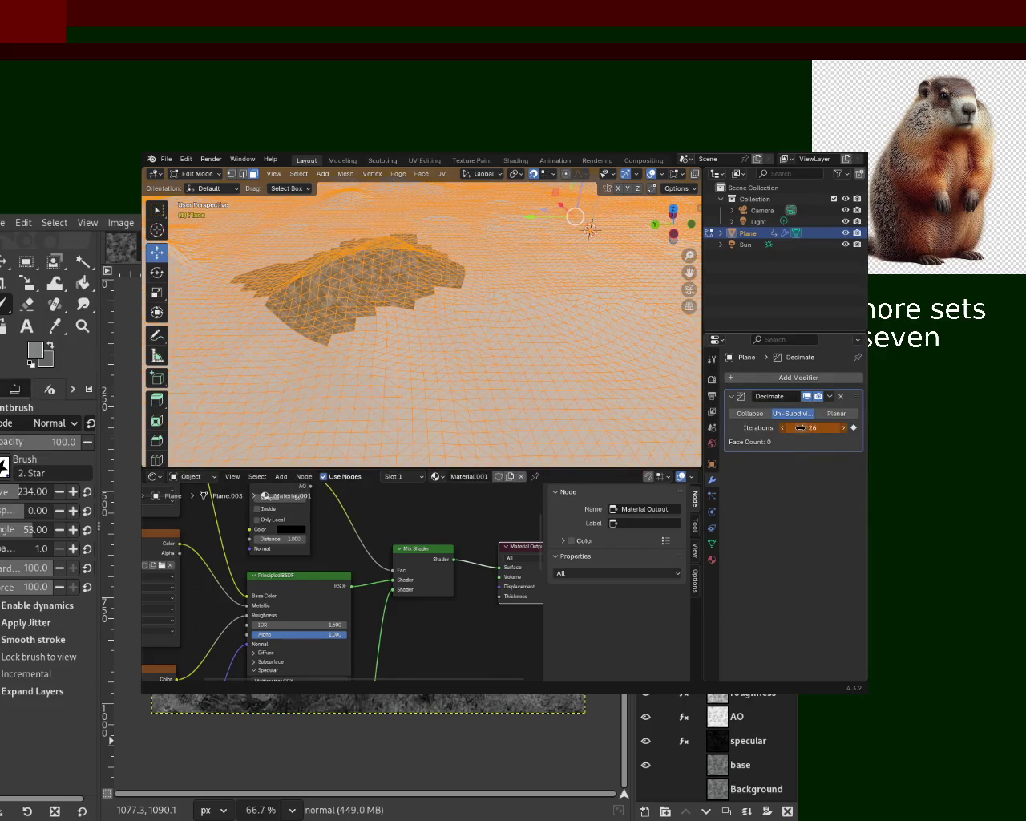
{"action": "key", "text": "alt+i"}
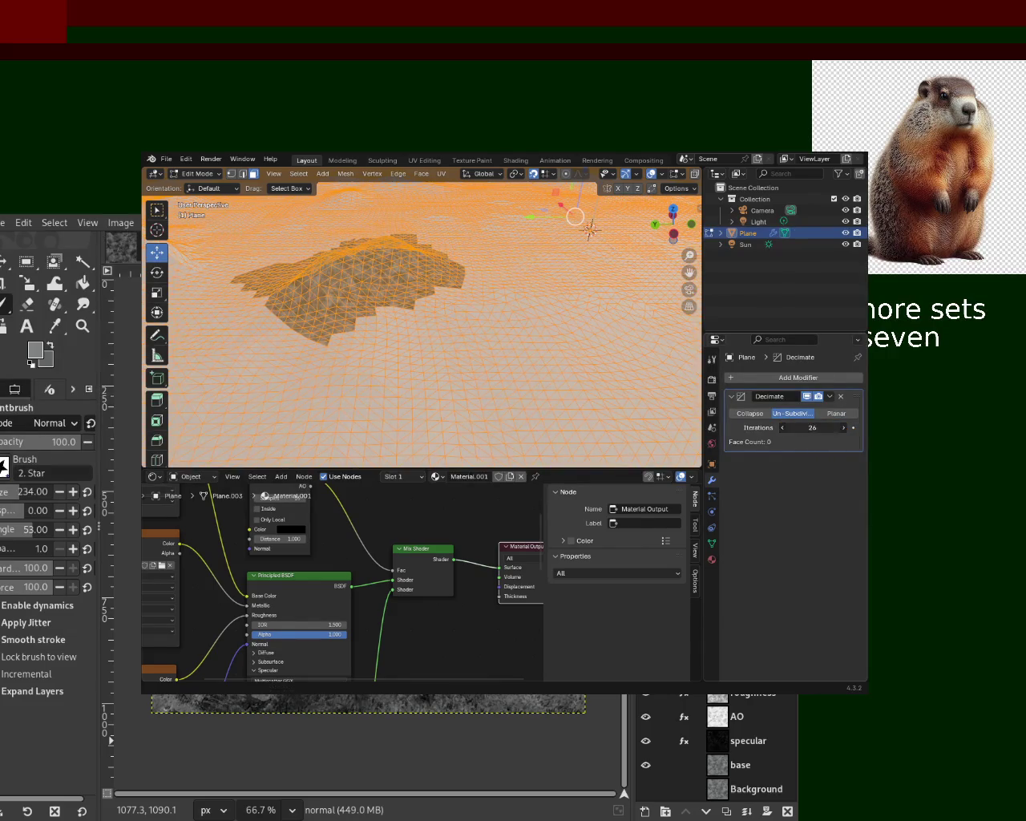
Step: Apply the 28-iteration Un-Subdivide Decimate from Object Mode, then search for Decimate again
{"action": "left_click", "coordinate": [825, 414]}
{"action": "left_click", "coordinate": [797, 415]}
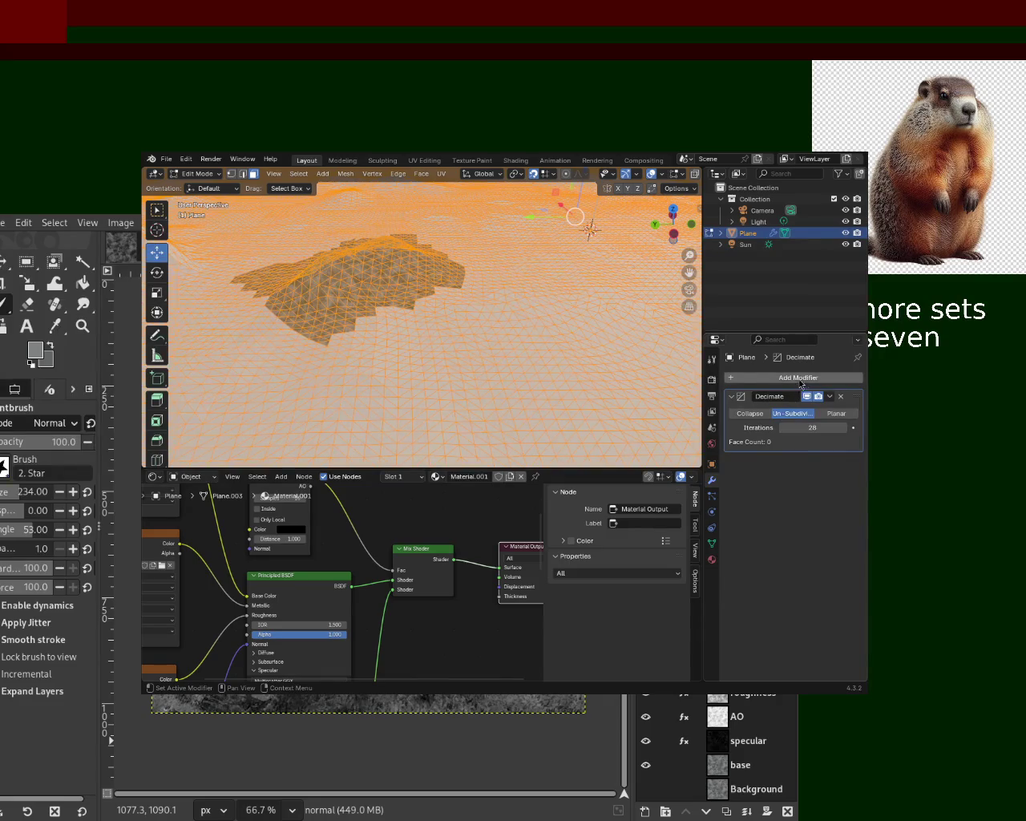
{"action": "left_click", "coordinate": [830, 398]}
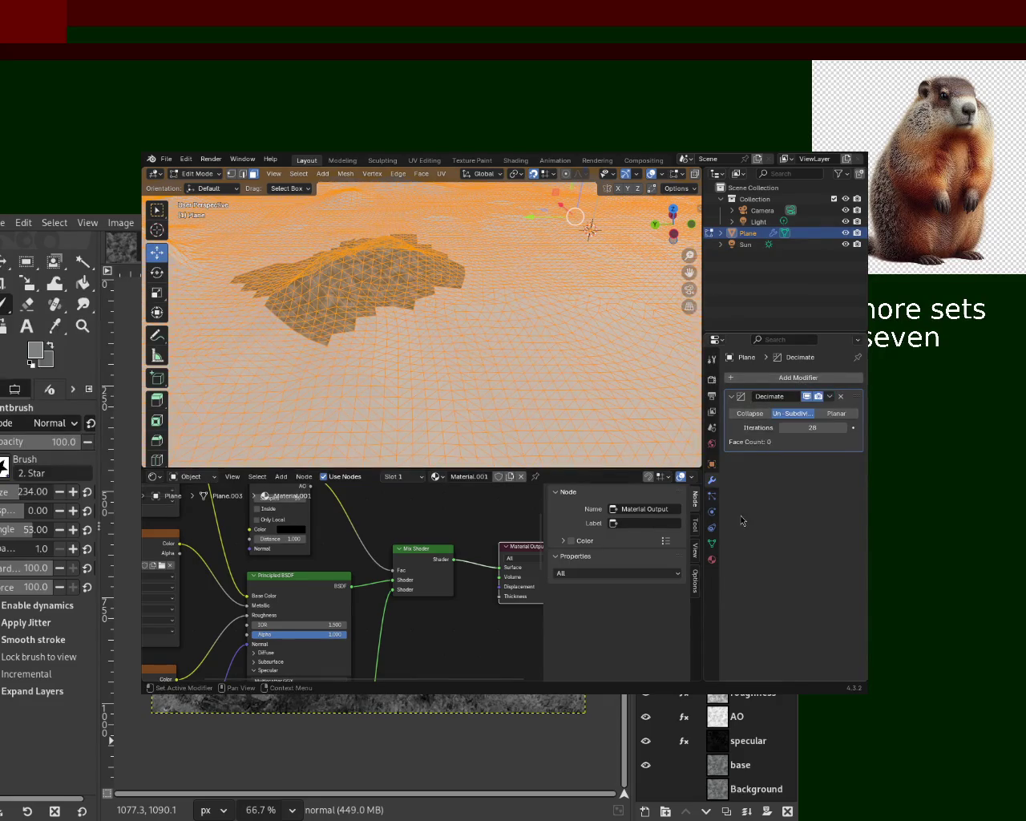
{"action": "key", "text": "Tab"}
{"action": "left_click", "coordinate": [830, 396]}
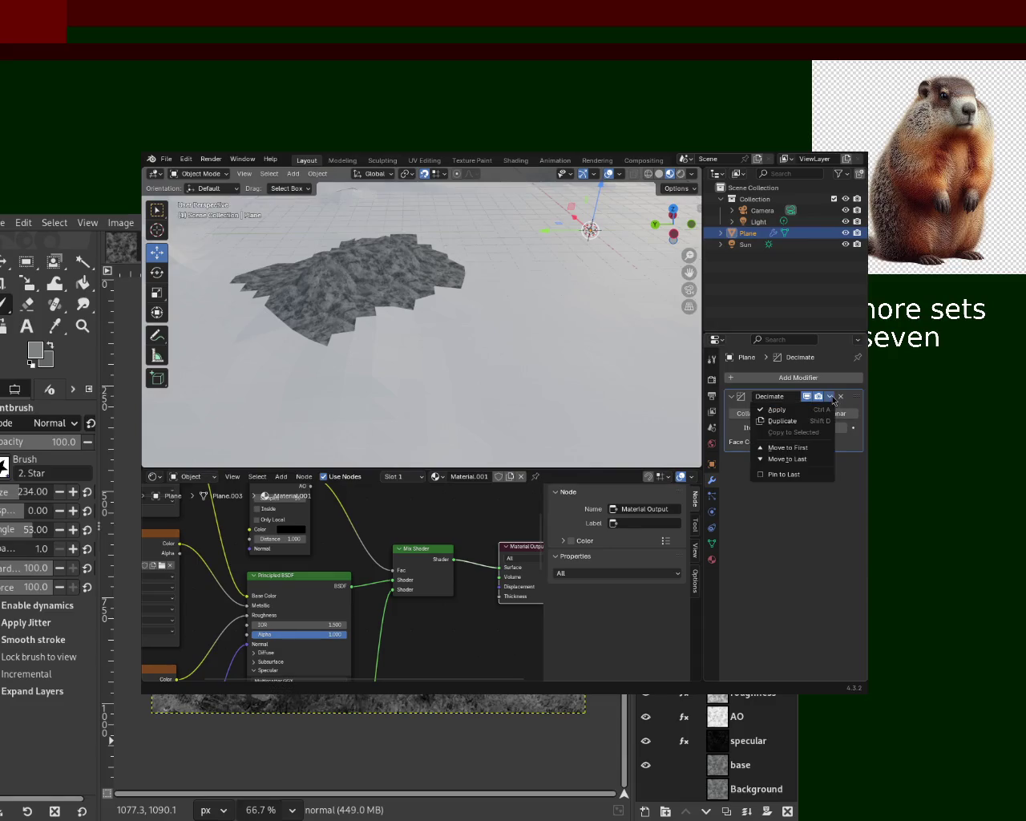
{"action": "left_click", "coordinate": [781, 403]}
{"action": "key", "text": "Tab"}
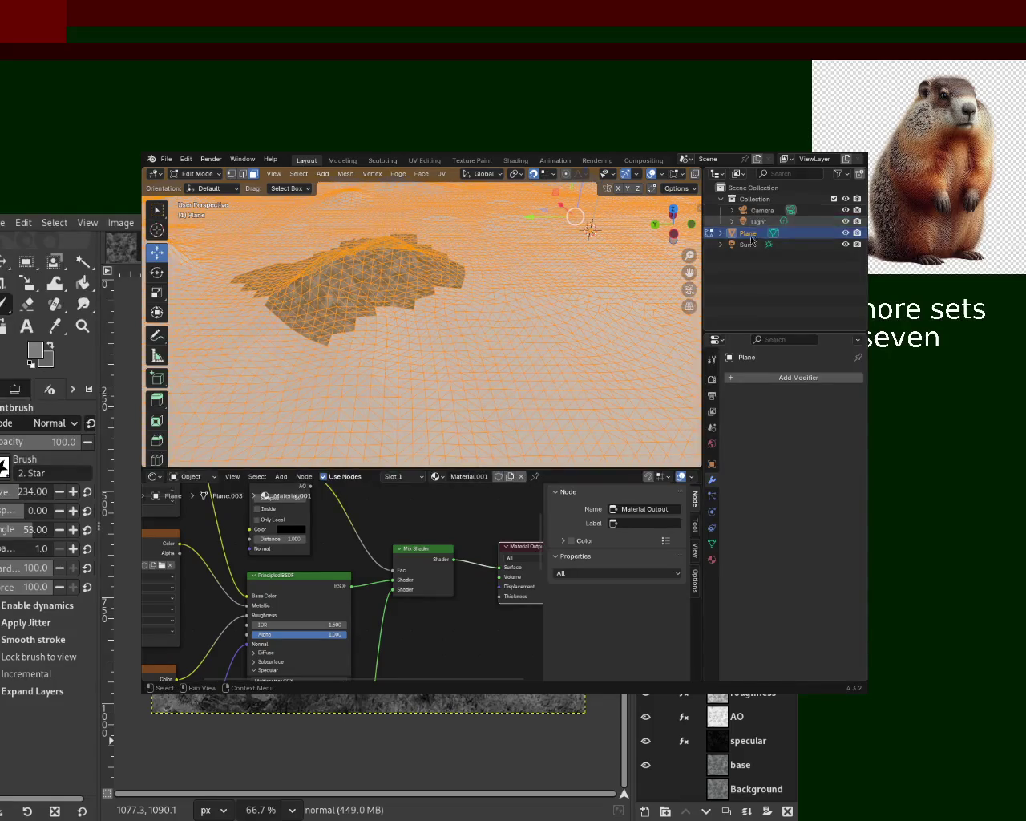
{"action": "left_click", "coordinate": [770, 377]}
{"action": "type", "text": "dec"}
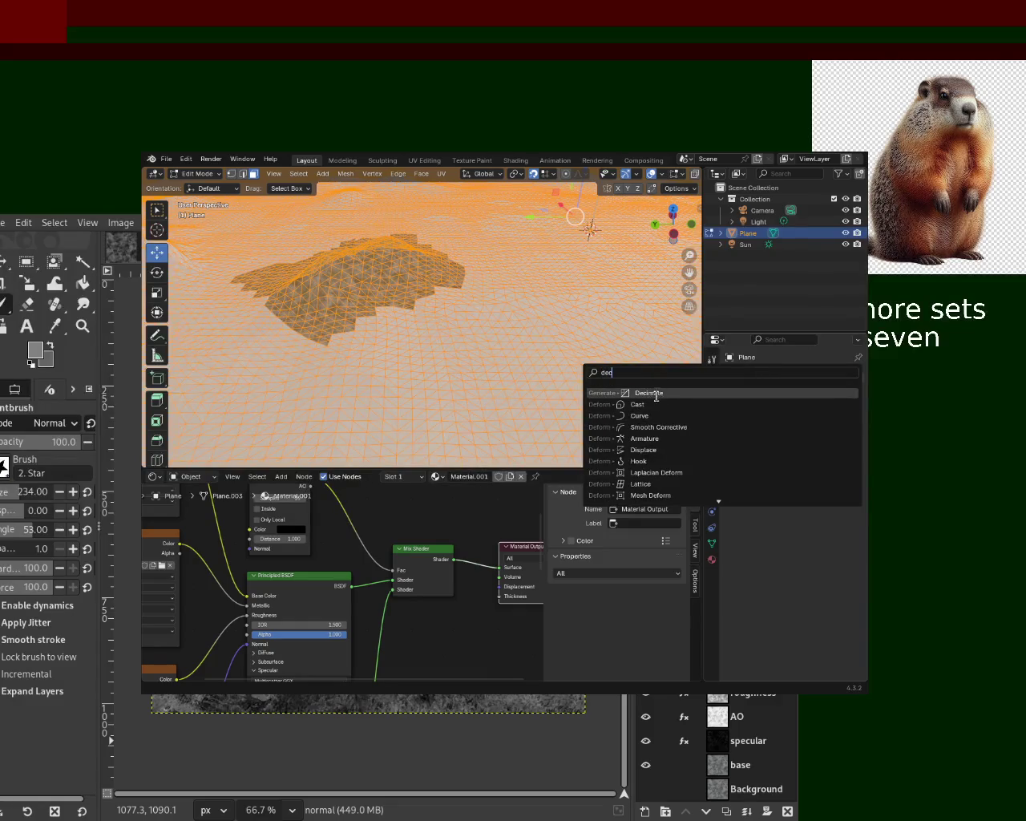
Step: Add a Collapse Decimate at ratio 1.0 and apply it from Object Mode
{"action": "left_click", "coordinate": [656, 394]}
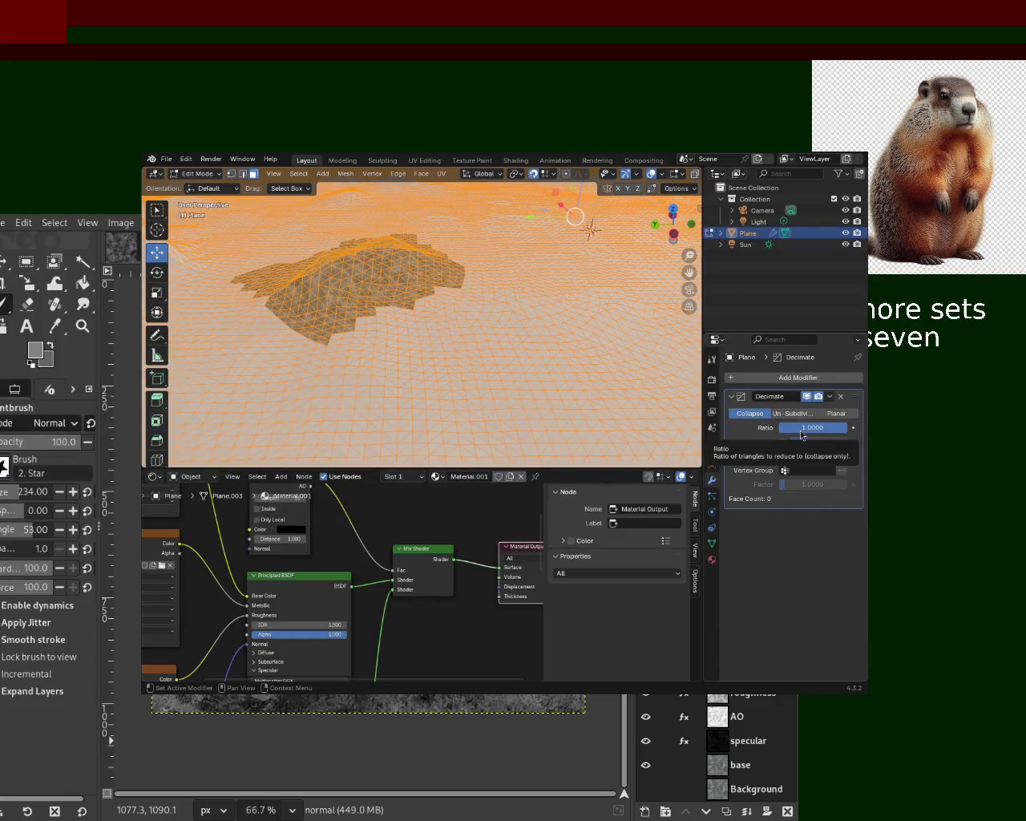
{"action": "left_click", "coordinate": [801, 434]}
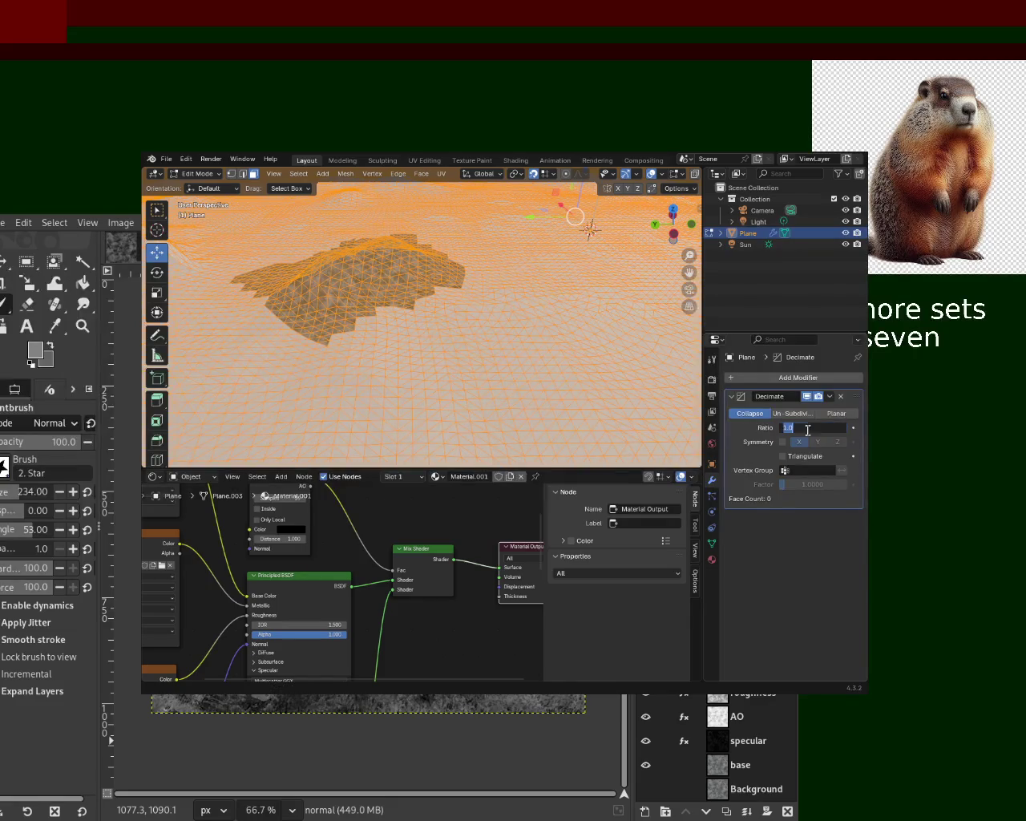
{"action": "key", "text": "Return"}
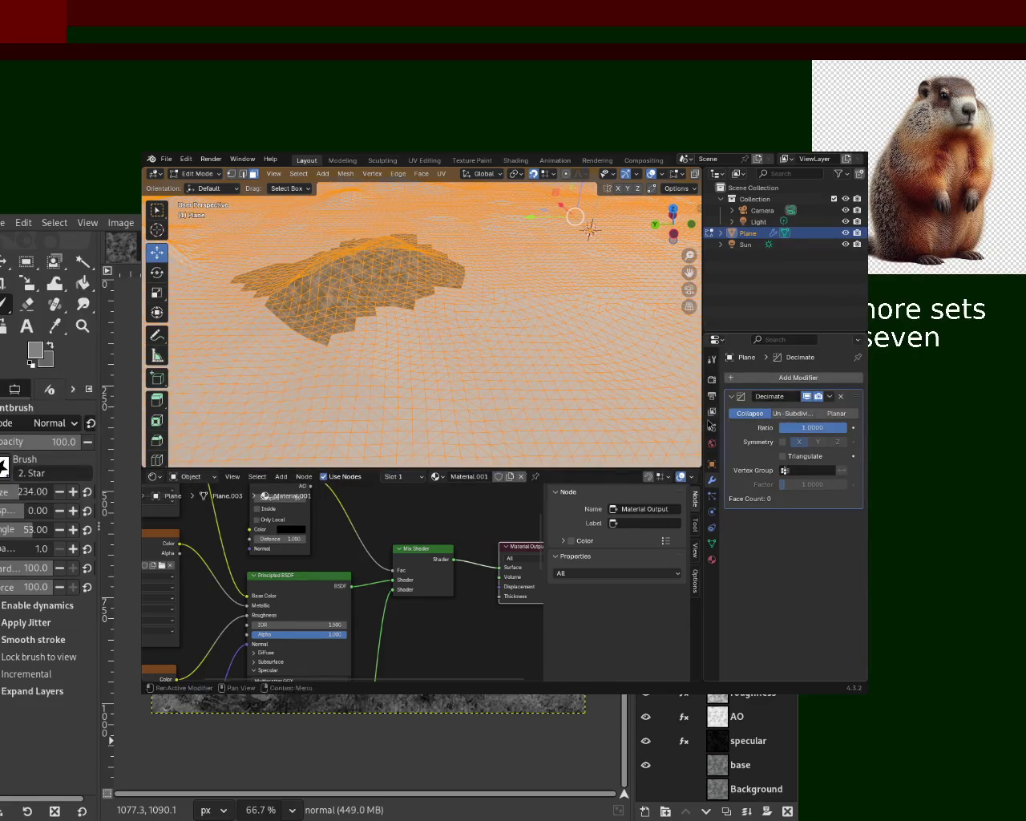
{"action": "key", "text": "Tab"}
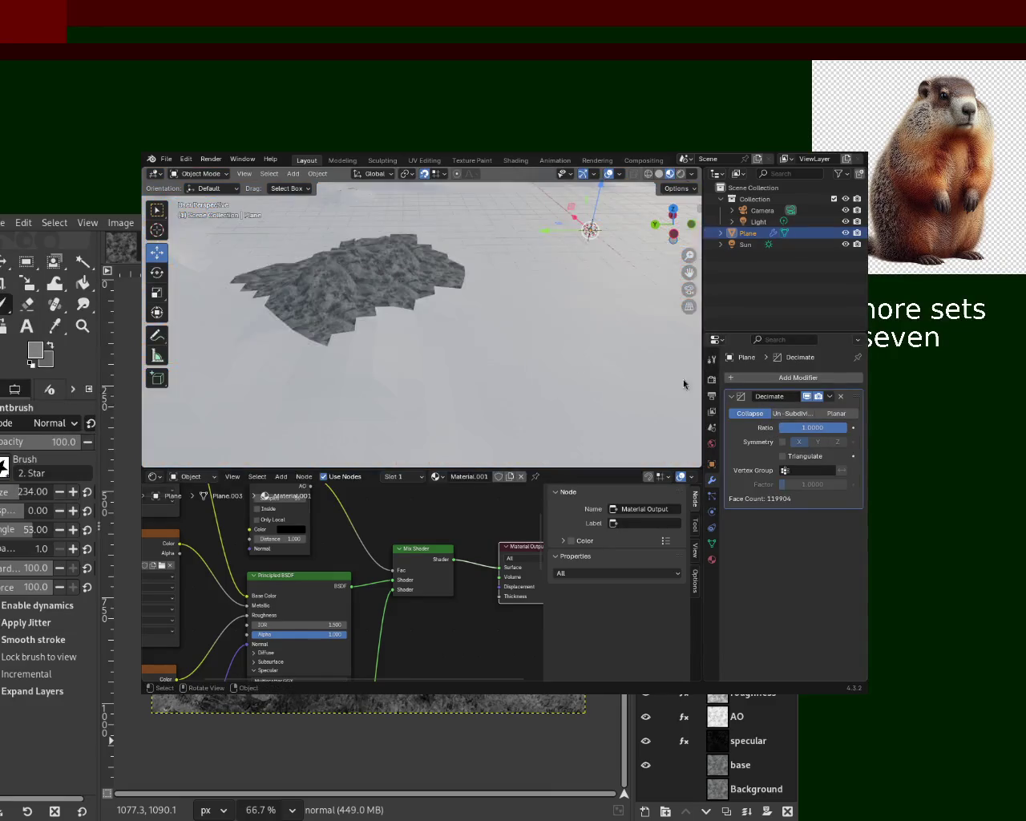
{"action": "left_click", "coordinate": [830, 396]}
{"action": "left_click", "coordinate": [817, 411]}
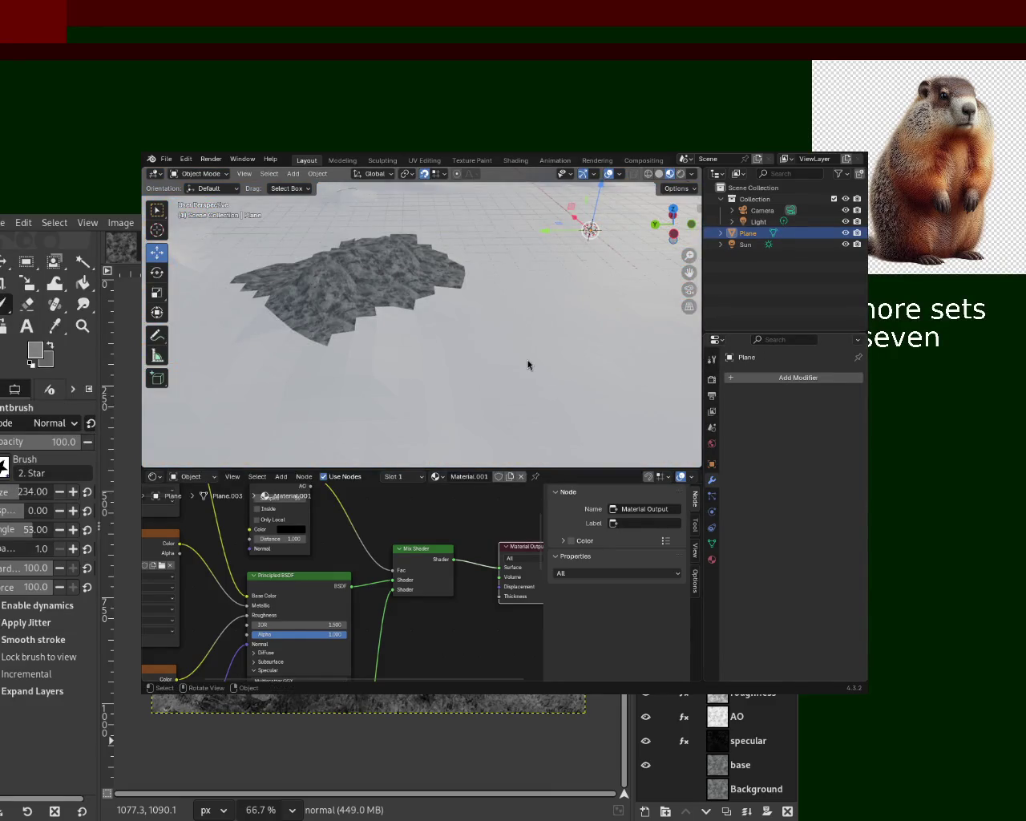
{"action": "key", "text": "Tab"}
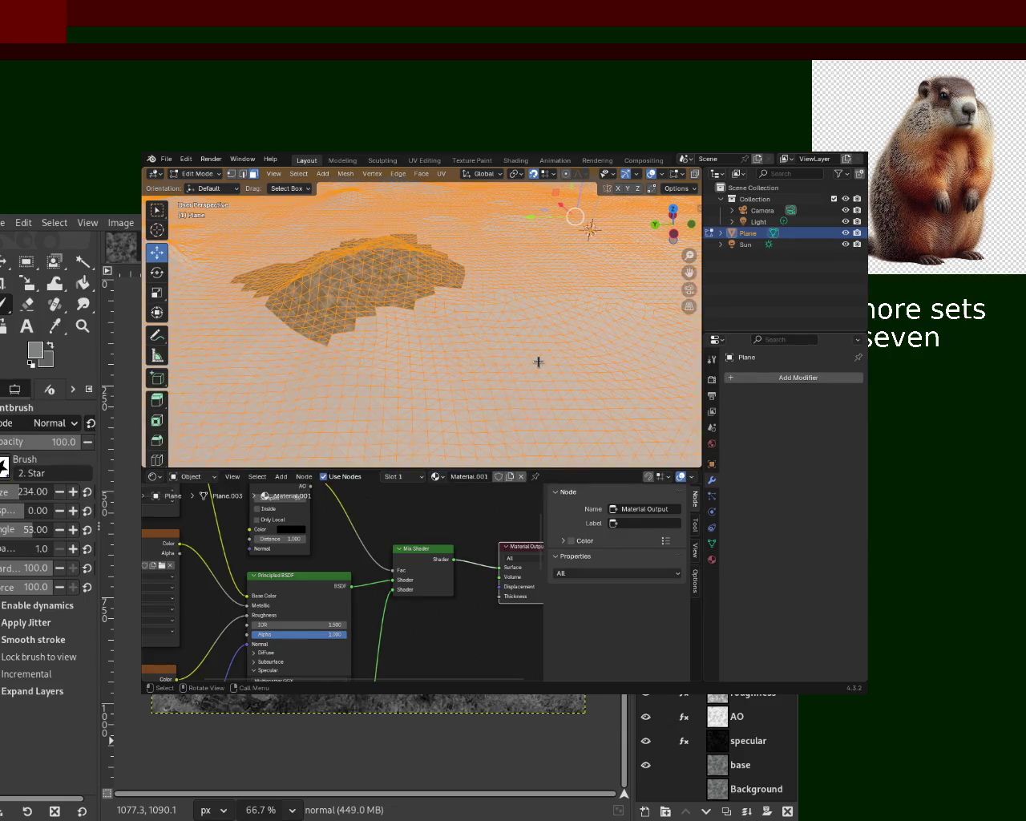
Step: Add a Decimate in Un-Subdivide mode, raise Iterations to 97, and apply it
{"action": "mouse_move", "coordinate": [534, 293]}
{"action": "middle_mouse_down"}
{"action": "mouse_move", "coordinate": [479, 324]}
{"action": "mouse_move", "coordinate": [497, 275]}
{"action": "mouse_move", "coordinate": [425, 313]}
{"action": "mouse_move", "coordinate": [447, 314]}
{"action": "middle_mouse_up"}
{"action": "left_click", "coordinate": [792, 379]}
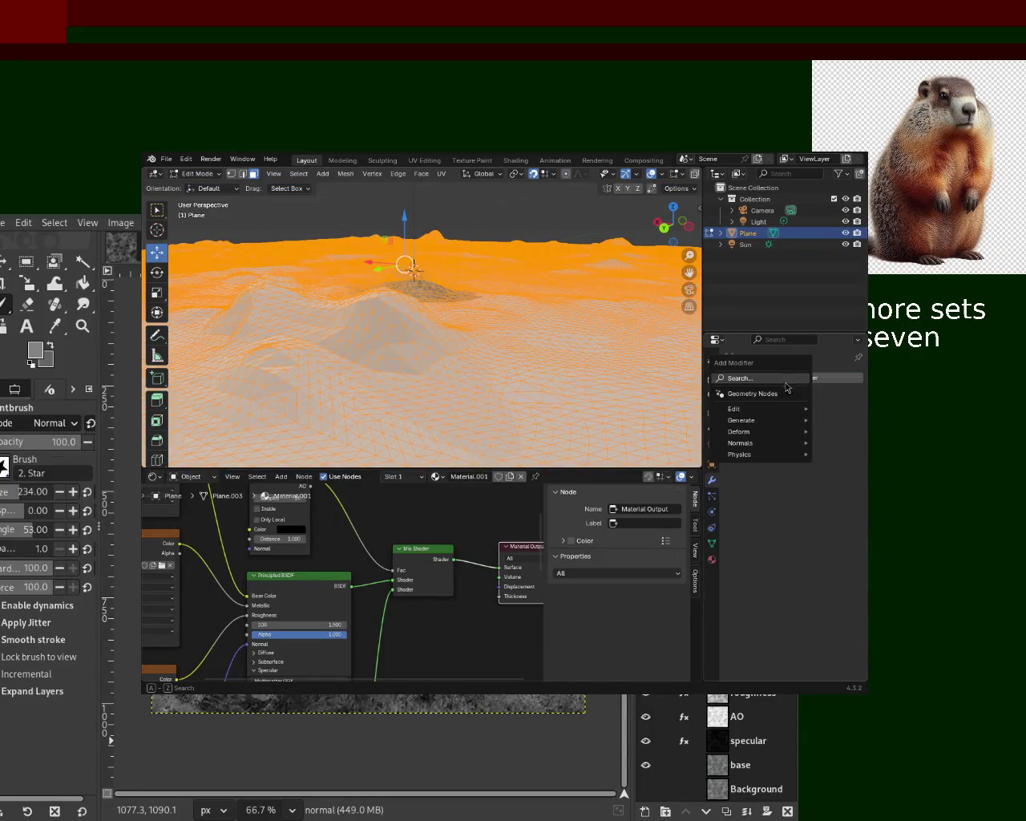
{"action": "type", "text": "deci"}
{"action": "left_click", "coordinate": [682, 397]}
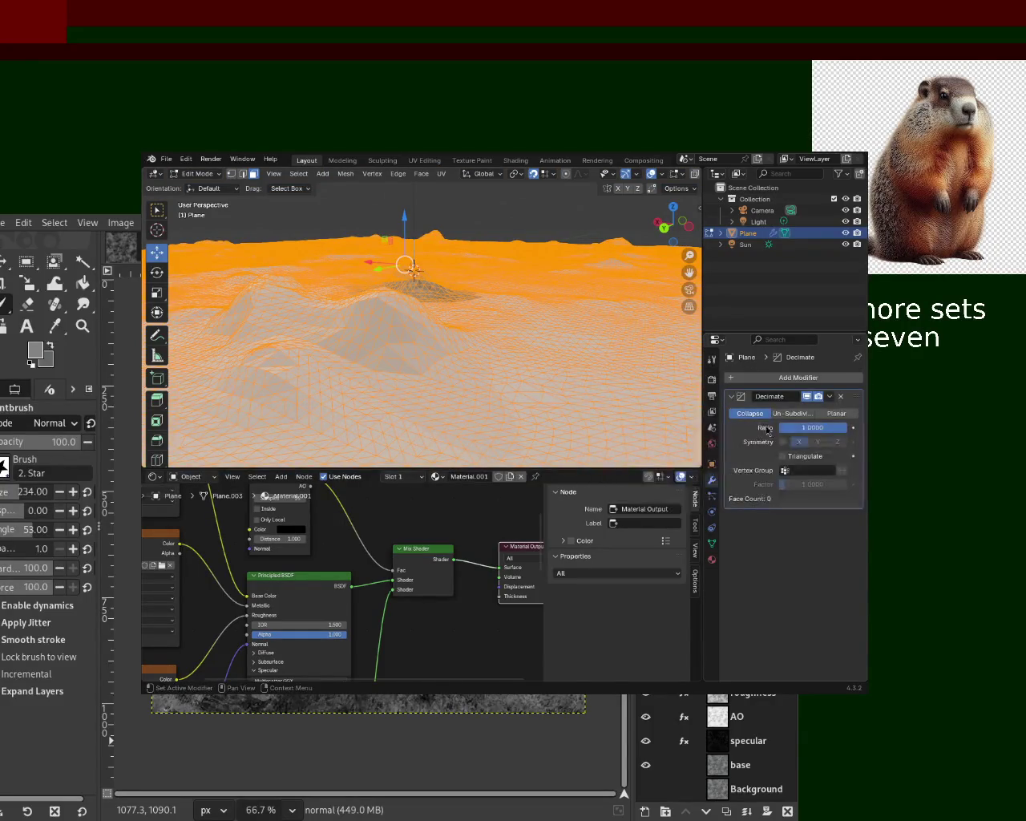
{"action": "left_click", "coordinate": [792, 414]}
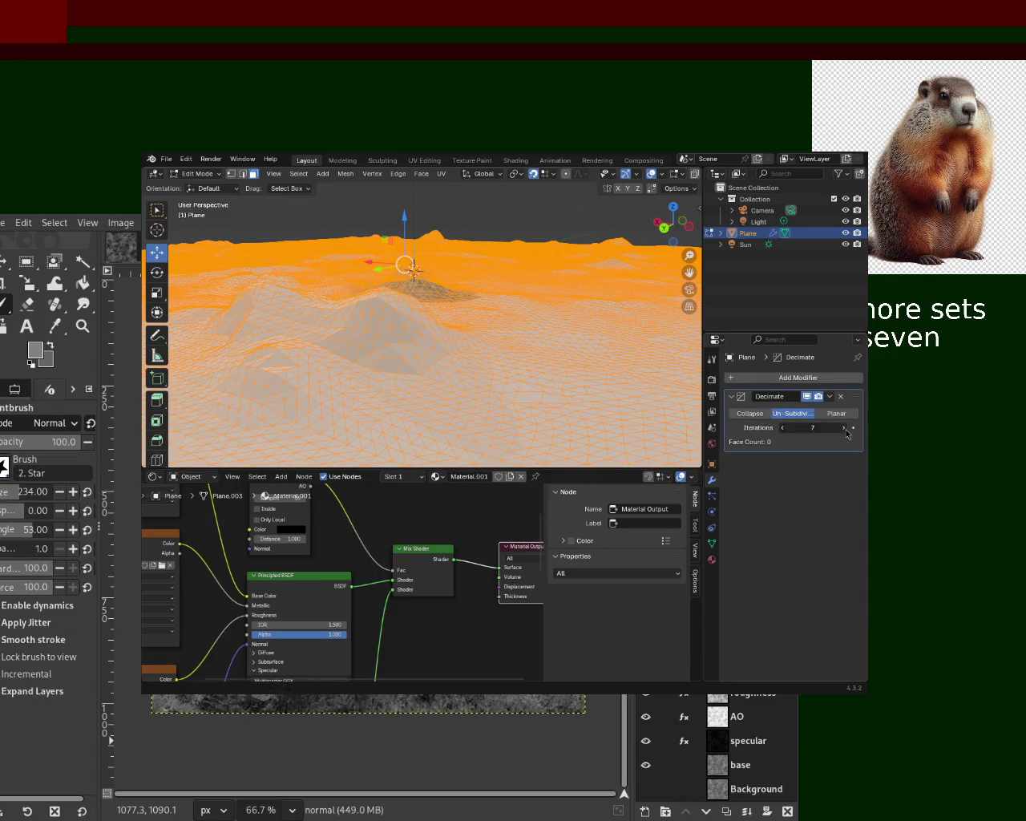
{"action": "mouse_move", "coordinate": [845, 428]}
{"action": "left_mouse_down"}
{"action": "mouse_move", "coordinate": [776, 439]}
{"action": "mouse_move", "coordinate": [433, 318]}
{"action": "left_mouse_up"}
{"action": "left_click_drag", "start_coordinate": [752, 433], "coordinate": [793, 433]}
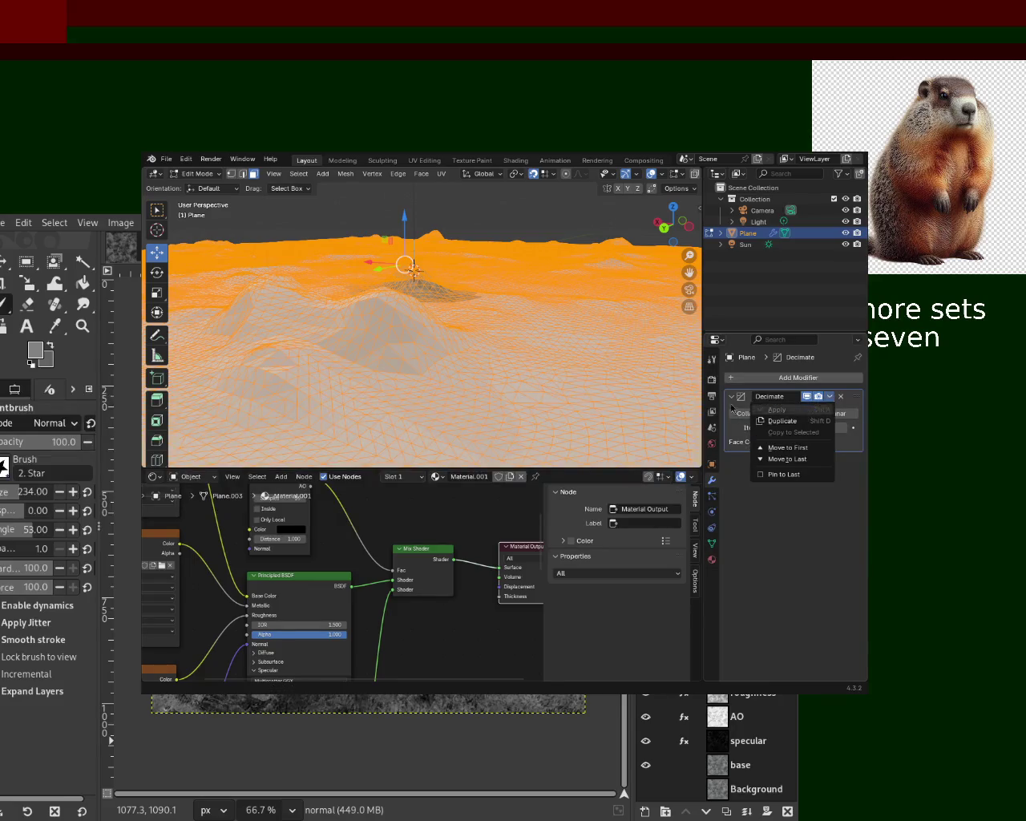
{"action": "key", "text": "Tab"}
{"action": "left_click", "coordinate": [830, 397]}
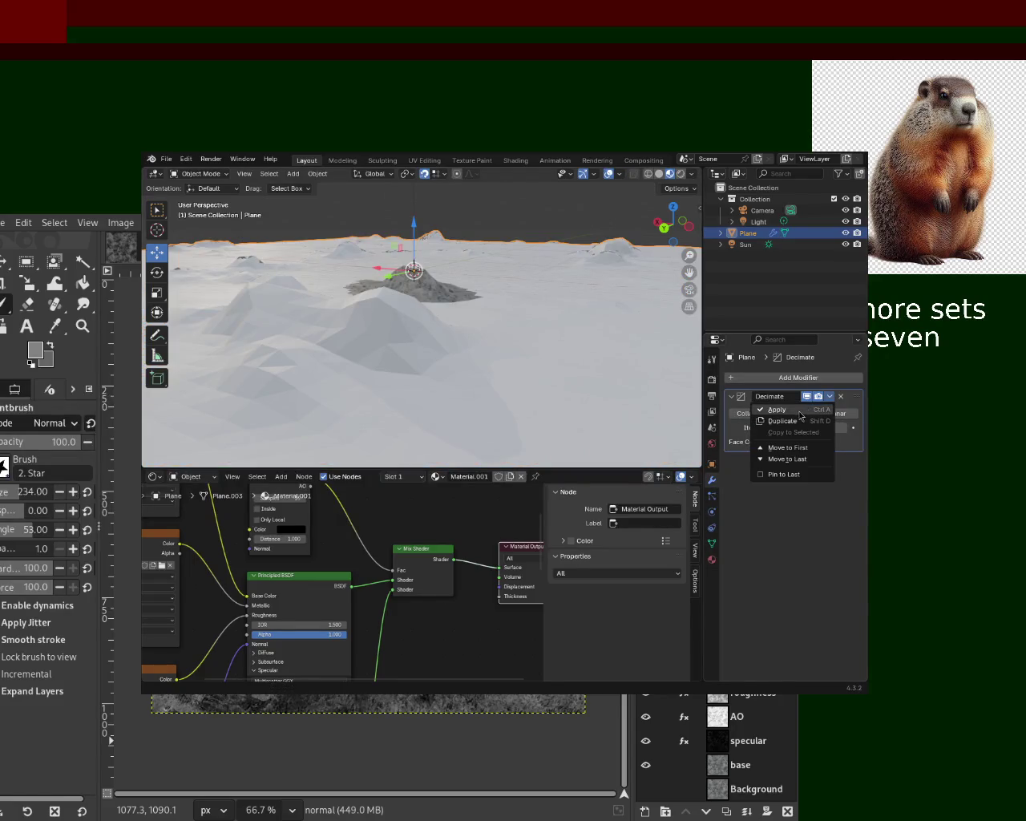
{"action": "left_click", "coordinate": [776, 409]}
{"action": "key", "text": "Tab"}
{"action": "mouse_move", "coordinate": [513, 341]}
{"action": "middle_mouse_down"}
{"action": "mouse_move", "coordinate": [483, 374]}
{"action": "mouse_move", "coordinate": [345, 384]}
{"action": "mouse_move", "coordinate": [408, 332]}
{"action": "mouse_move", "coordinate": [405, 374]}
{"action": "mouse_move", "coordinate": [386, 351]}
{"action": "middle_mouse_up"}
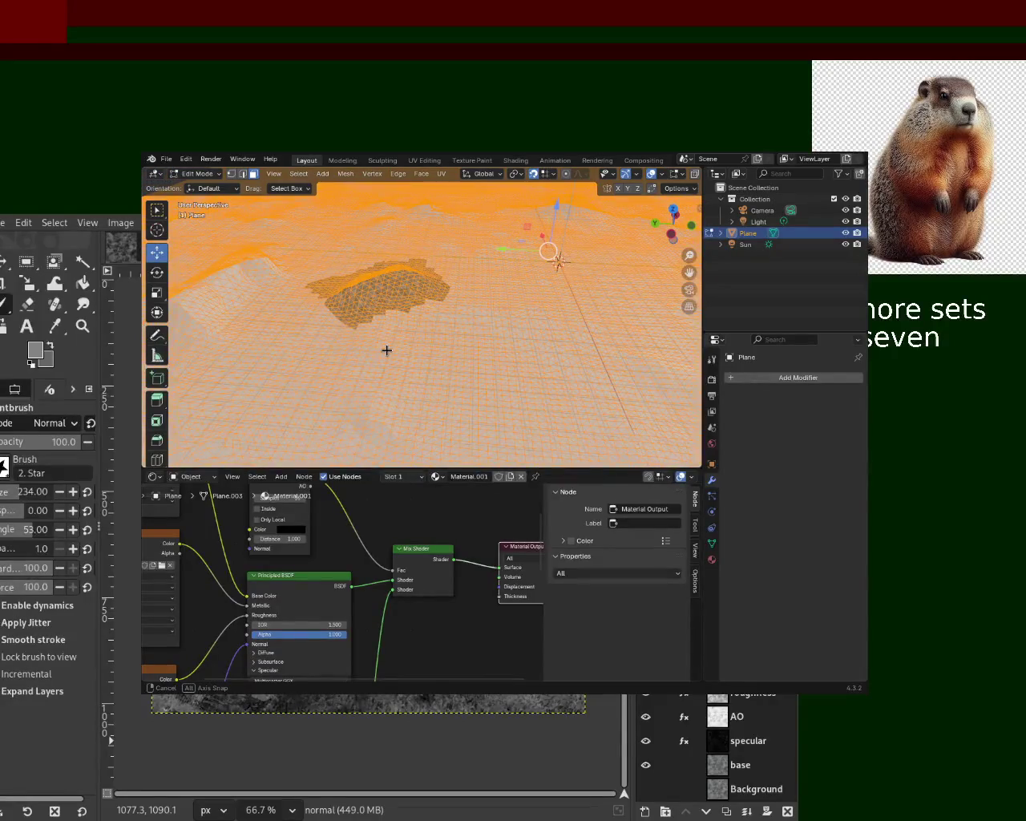
{"action": "left_click", "coordinate": [800, 379]}
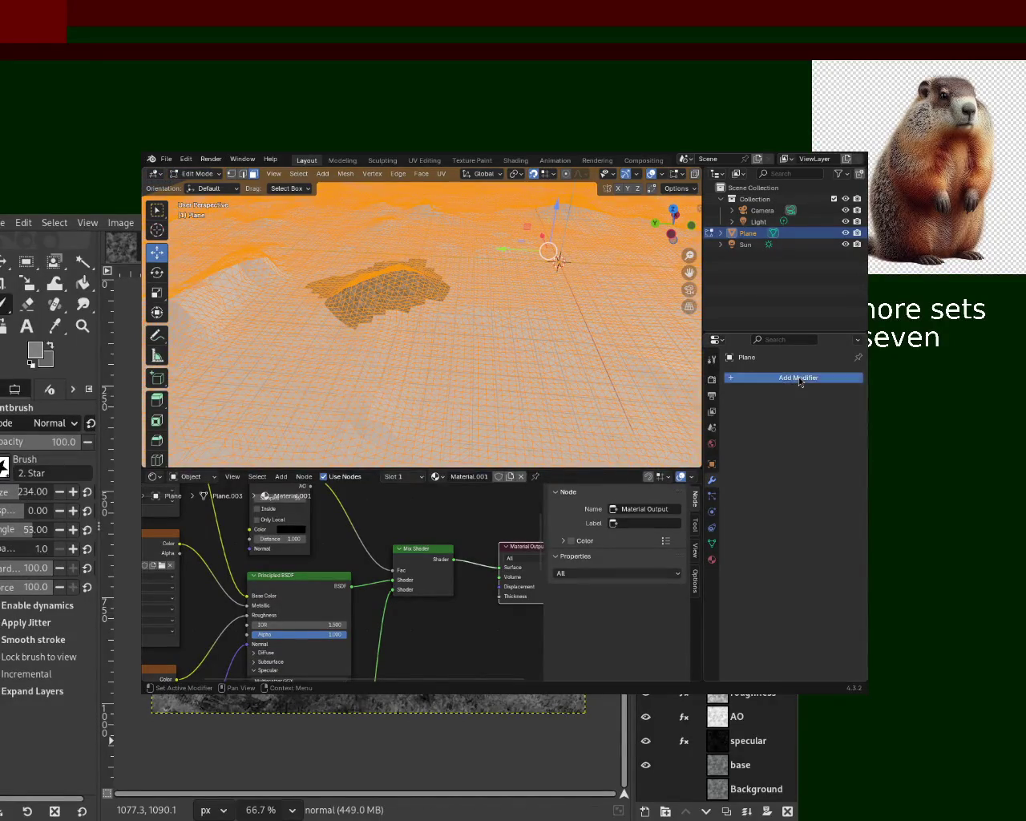
{"action": "left_click", "coordinate": [516, 300]}
{"action": "middle_click_drag", "start_coordinate": [518, 298], "coordinate": [417, 351]}
{"action": "mouse_move", "coordinate": [425, 364]}
{"action": "middle_mouse_down"}
{"action": "mouse_move", "coordinate": [443, 287]}
{"action": "mouse_move", "coordinate": [489, 337]}
{"action": "mouse_move", "coordinate": [545, 366]}
{"action": "middle_mouse_up"}
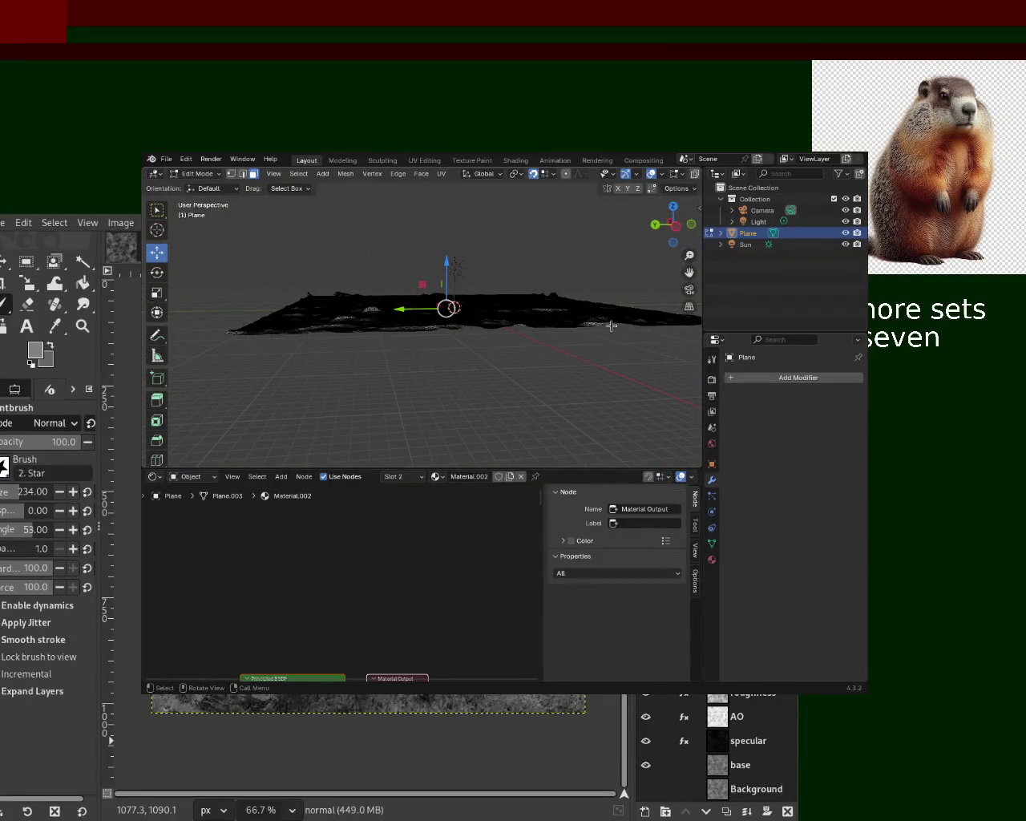
{"action": "left_click", "coordinate": [738, 243]}
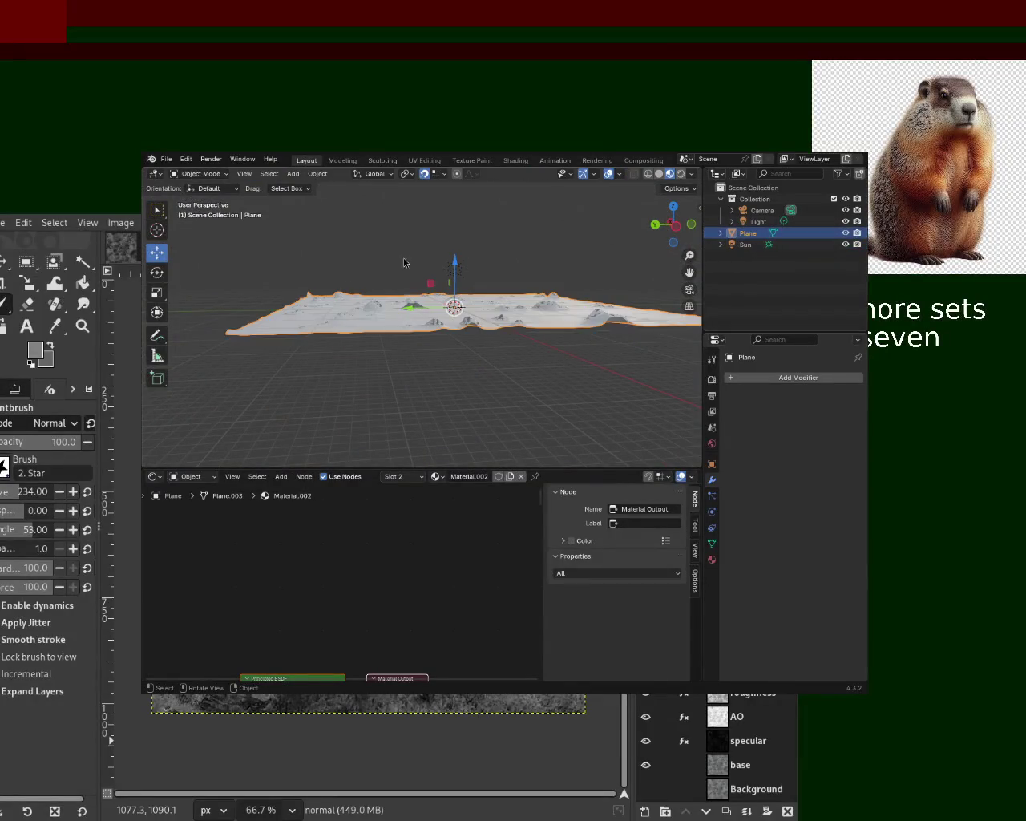
{"action": "left_click", "coordinate": [746, 233]}
{"action": "key", "text": "Tab"}
{"action": "key", "text": "a"}
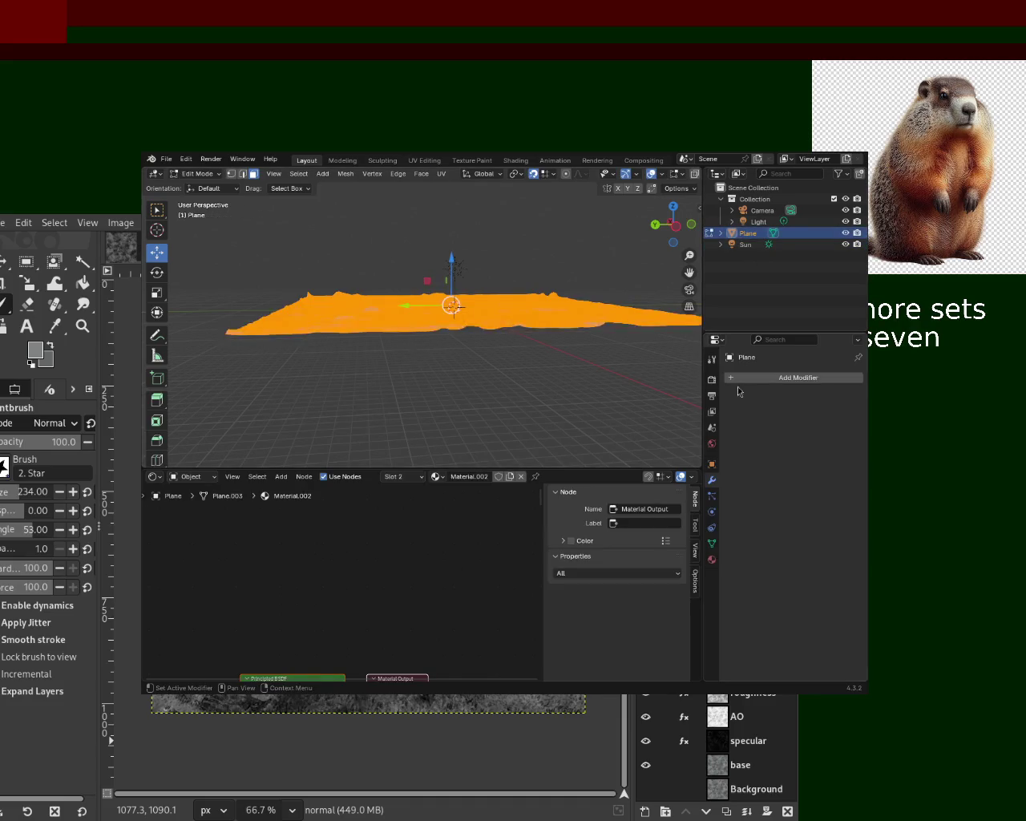
Step: Add a Decimate modifier to the terrain plane set to Un-Subdivide with 2 iterations
{"action": "left_click", "coordinate": [781, 377]}
{"action": "left_click", "coordinate": [781, 377]}
{"action": "left_click", "coordinate": [634, 398]}
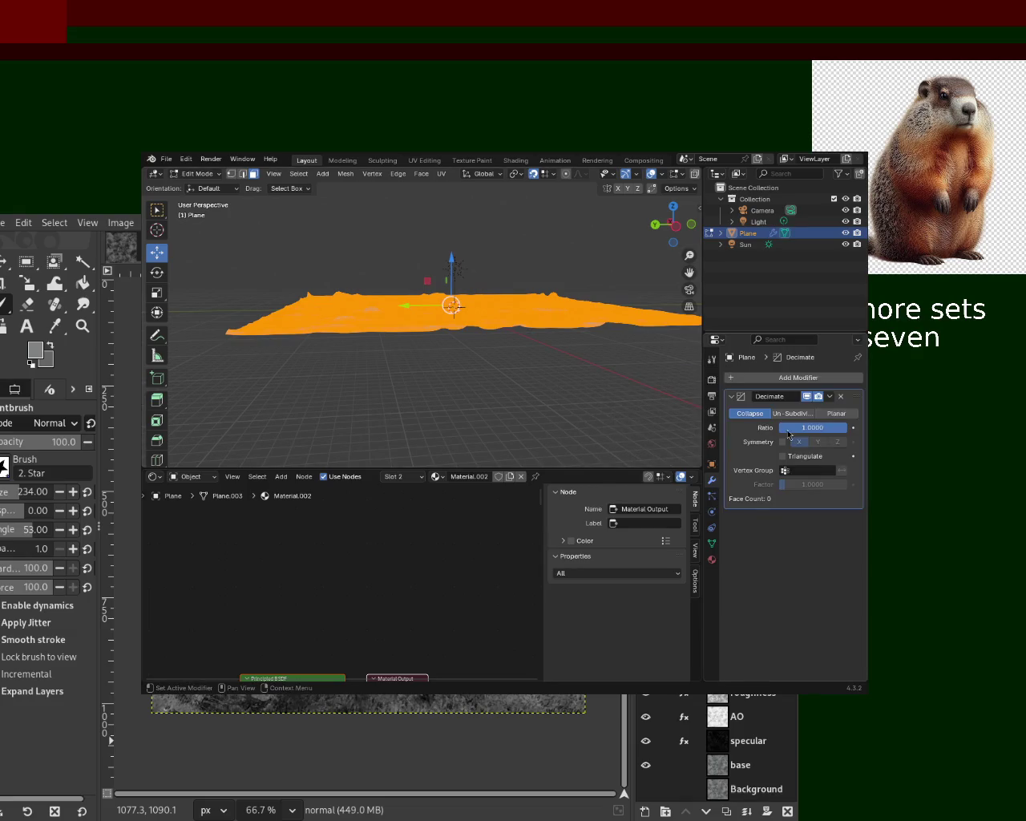
{"action": "left_click", "coordinate": [792, 413]}
{"action": "left_click", "coordinate": [813, 427]}
{"action": "type", "text": "2"}
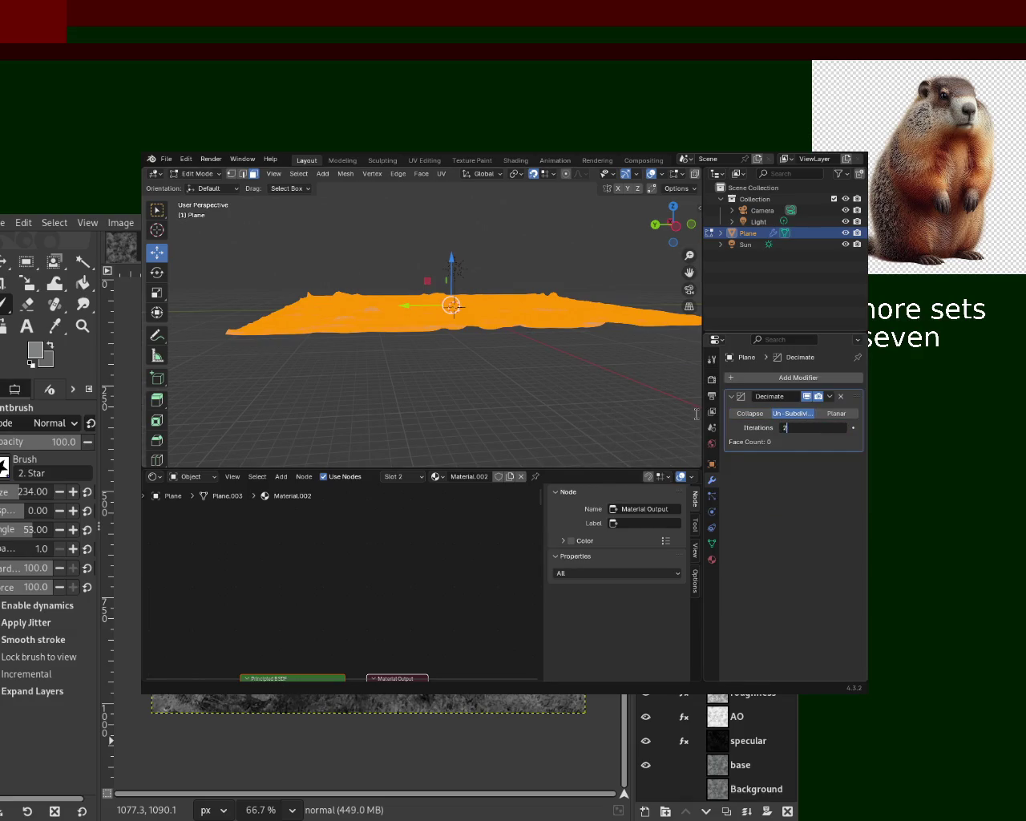
{"action": "key", "text": "Return"}
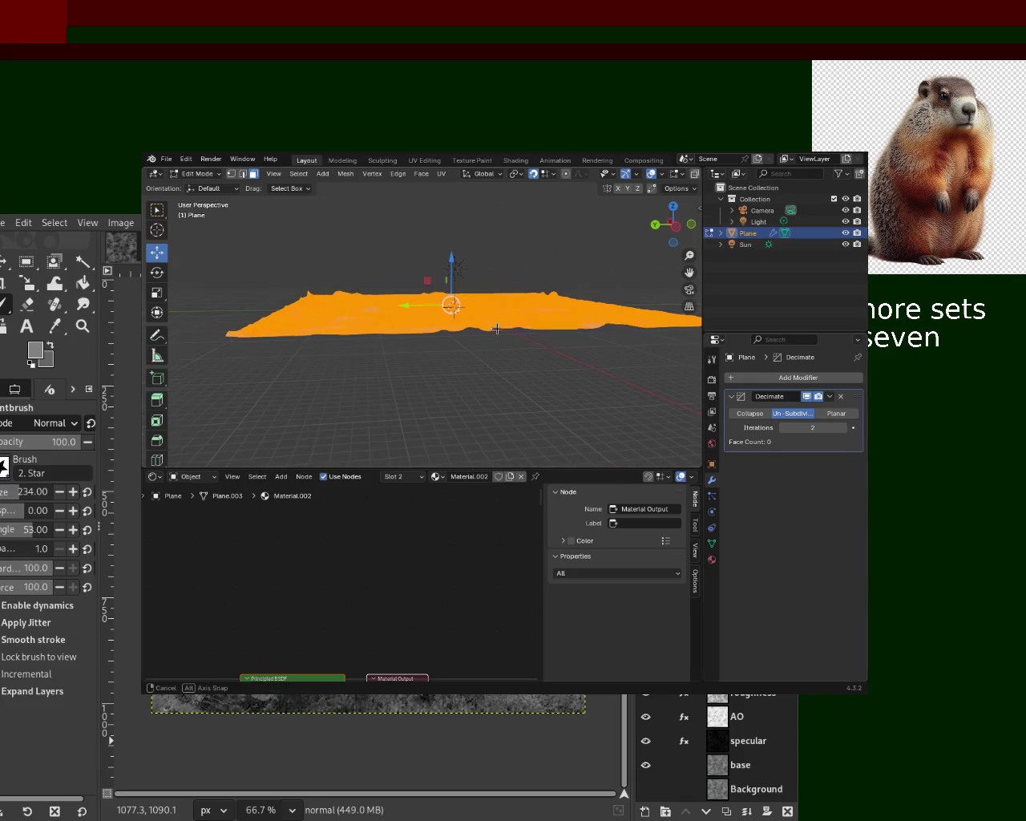
Step: Inspect the triangles, then apply the Decimate modifier from Object Mode and return to Edit Mode
{"action": "scroll", "coordinate": [492, 321], "scroll_direction": "up", "scroll_amount": 5}
{"action": "mouse_move", "coordinate": [492, 310]}
{"action": "middle_mouse_down"}
{"action": "mouse_move", "coordinate": [486, 273]}
{"action": "mouse_move", "coordinate": [482, 305]}
{"action": "middle_mouse_up"}
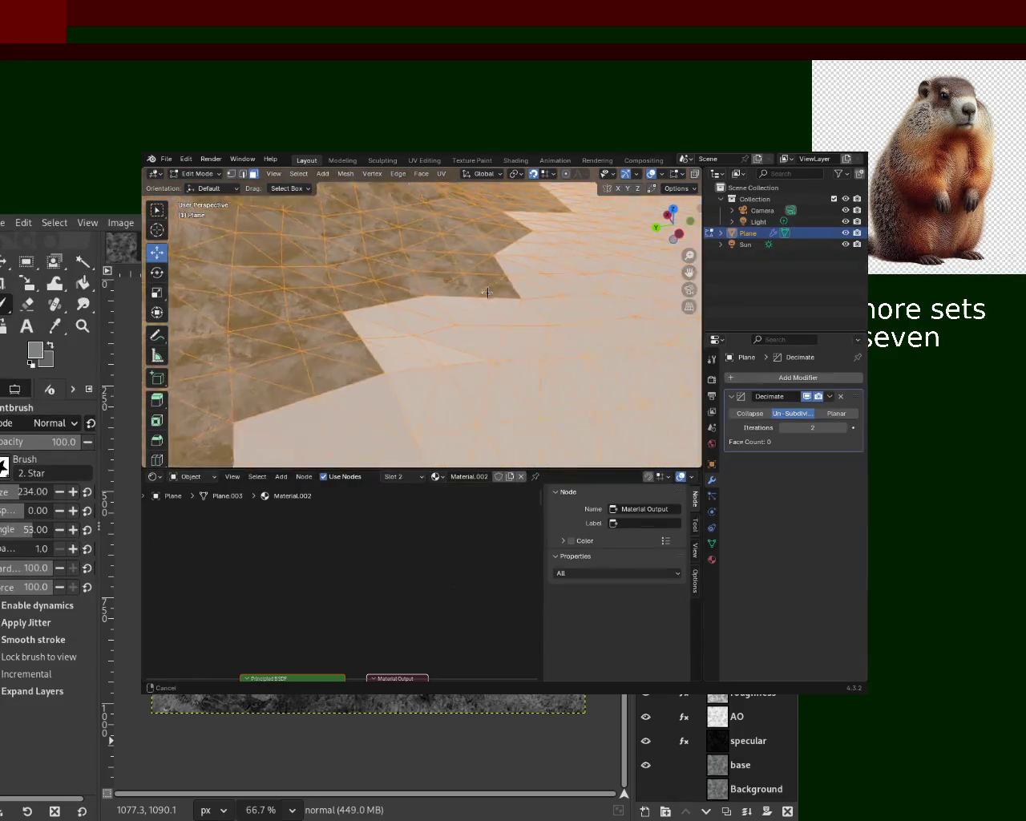
{"action": "left_click", "coordinate": [831, 396]}
{"action": "key", "text": "Tab"}
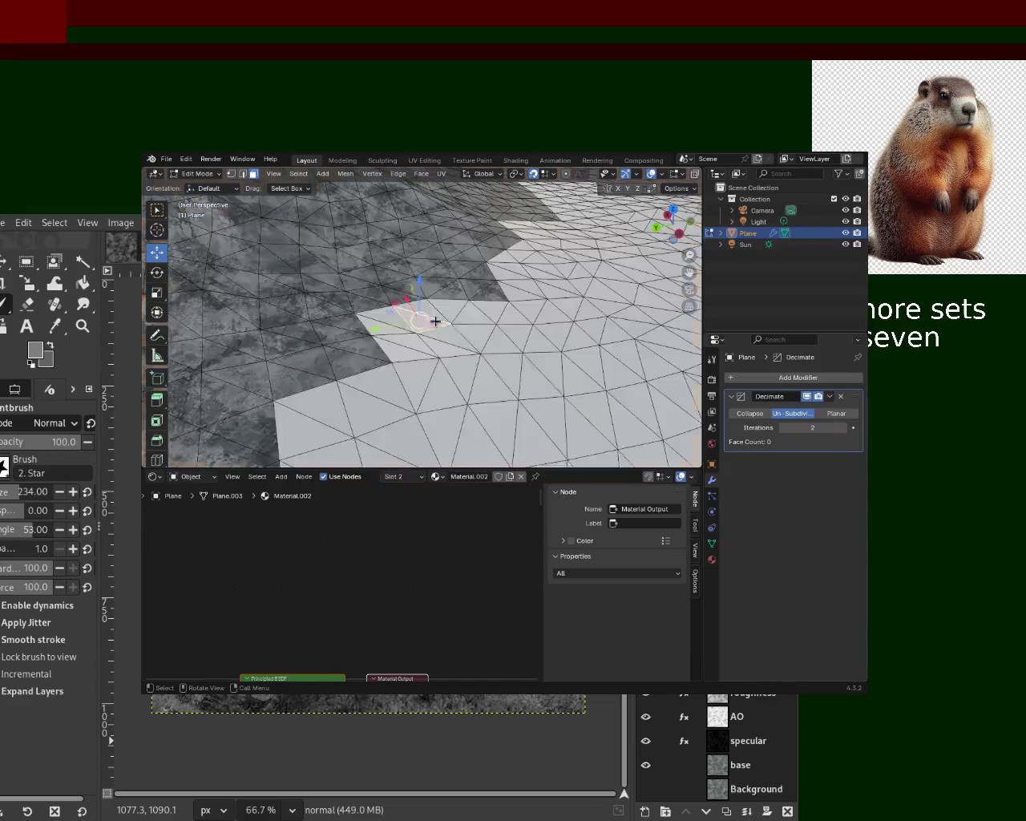
{"action": "key", "text": "Tab"}
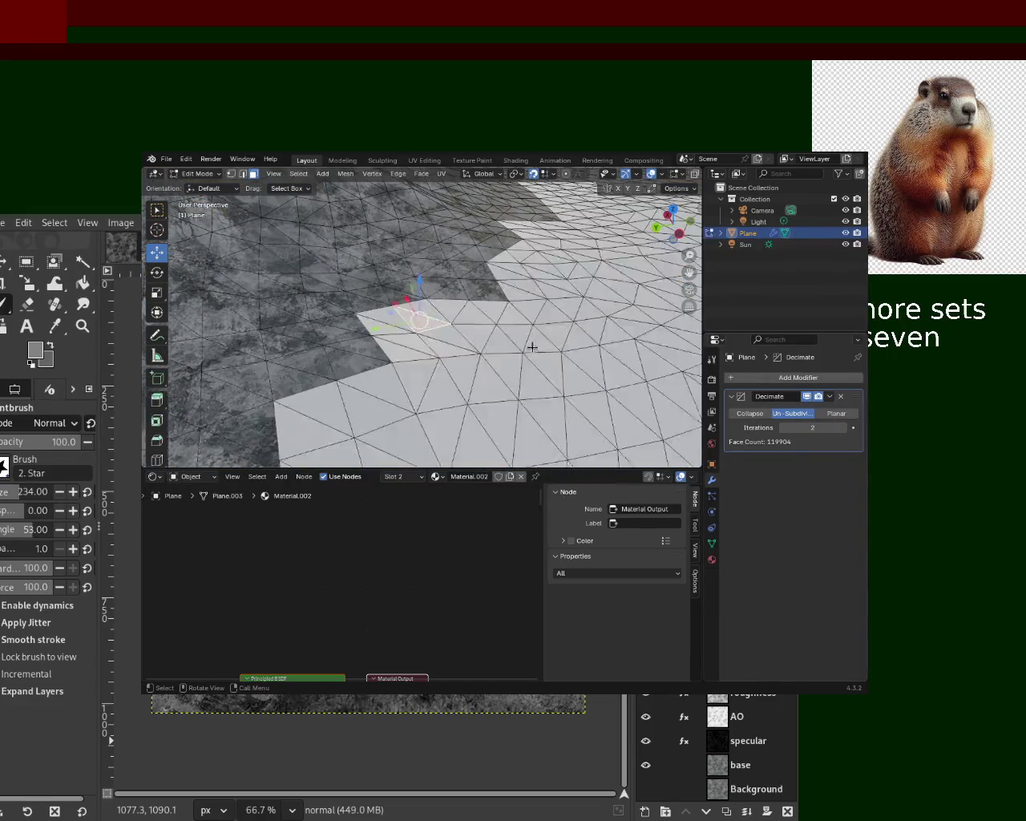
{"action": "key", "text": "a"}
{"action": "left_click", "coordinate": [831, 397]}
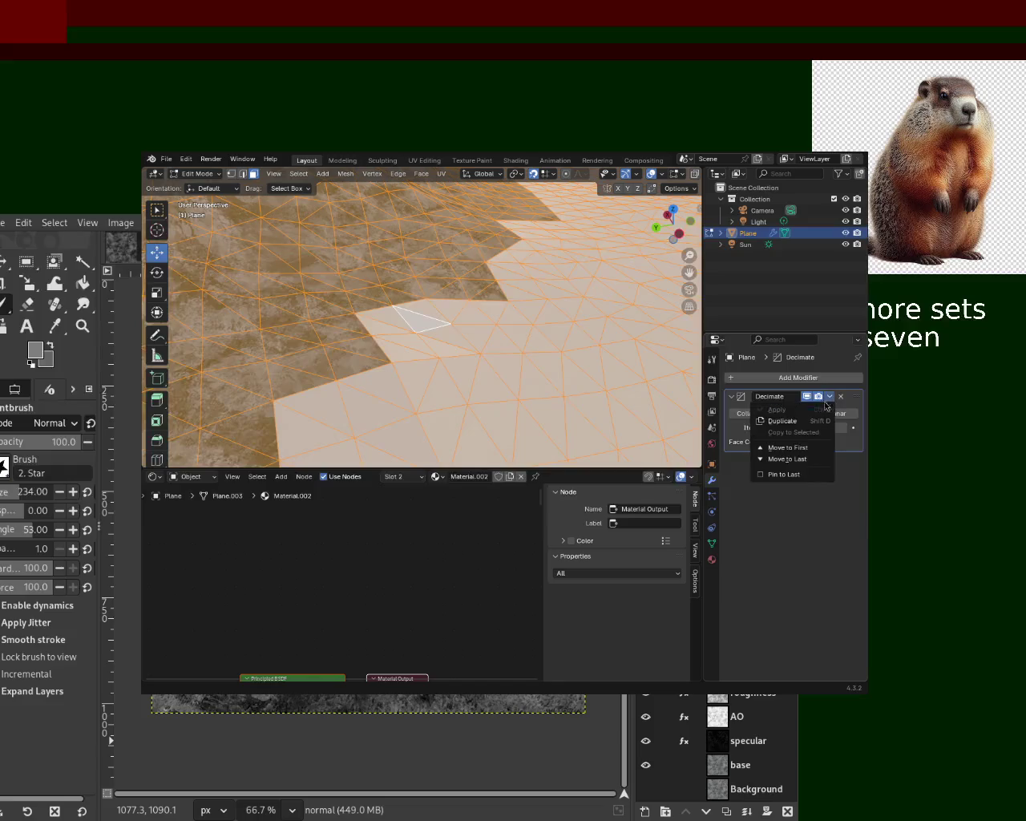
{"action": "key", "text": "Tab"}
{"action": "left_click", "coordinate": [831, 397]}
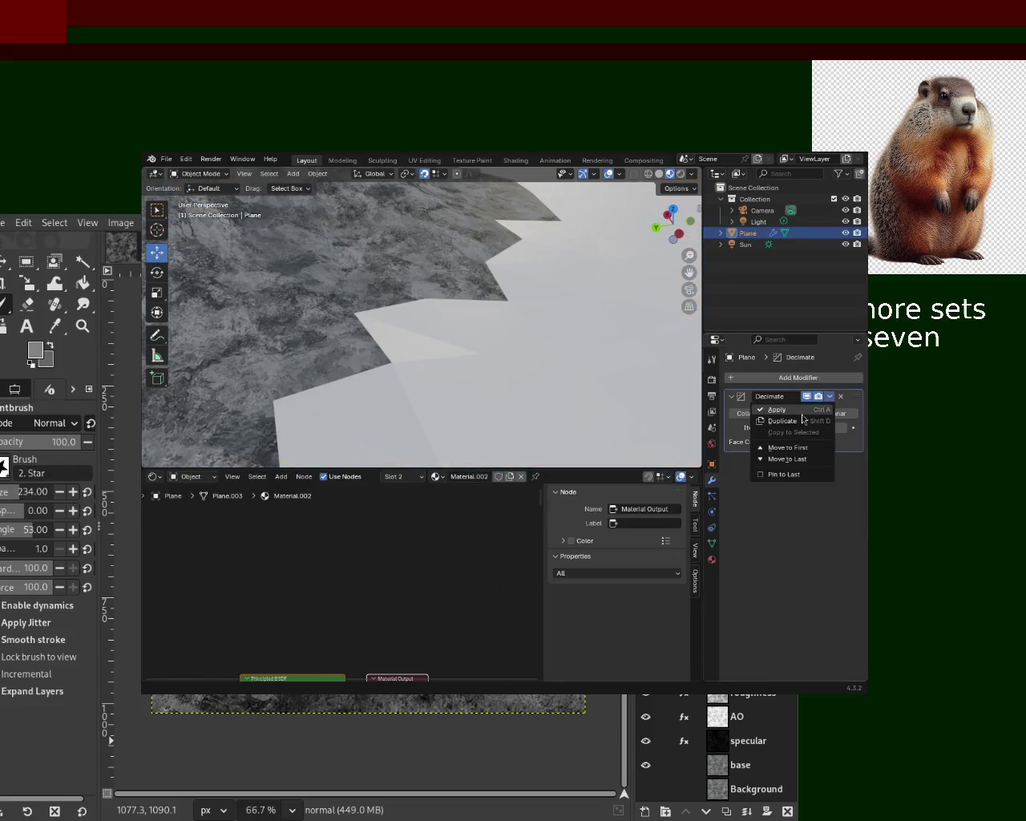
{"action": "left_click", "coordinate": [802, 419]}
{"action": "key", "text": "Tab"}
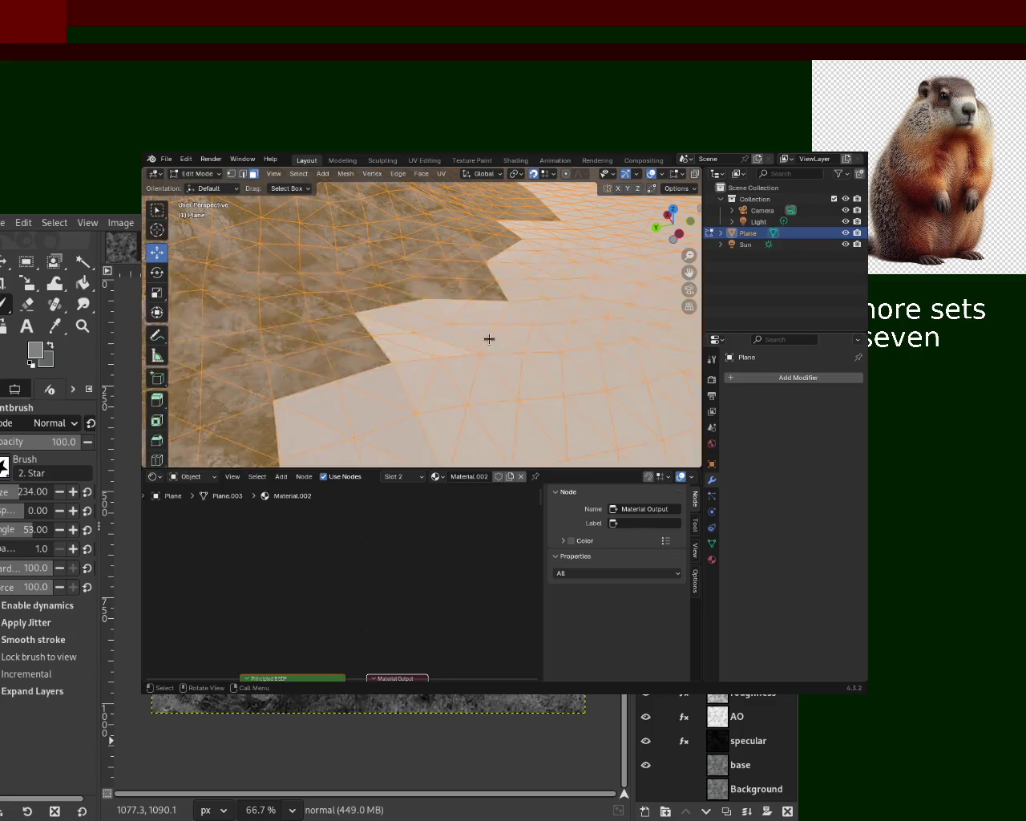
{"action": "left_click", "coordinate": [532, 366]}
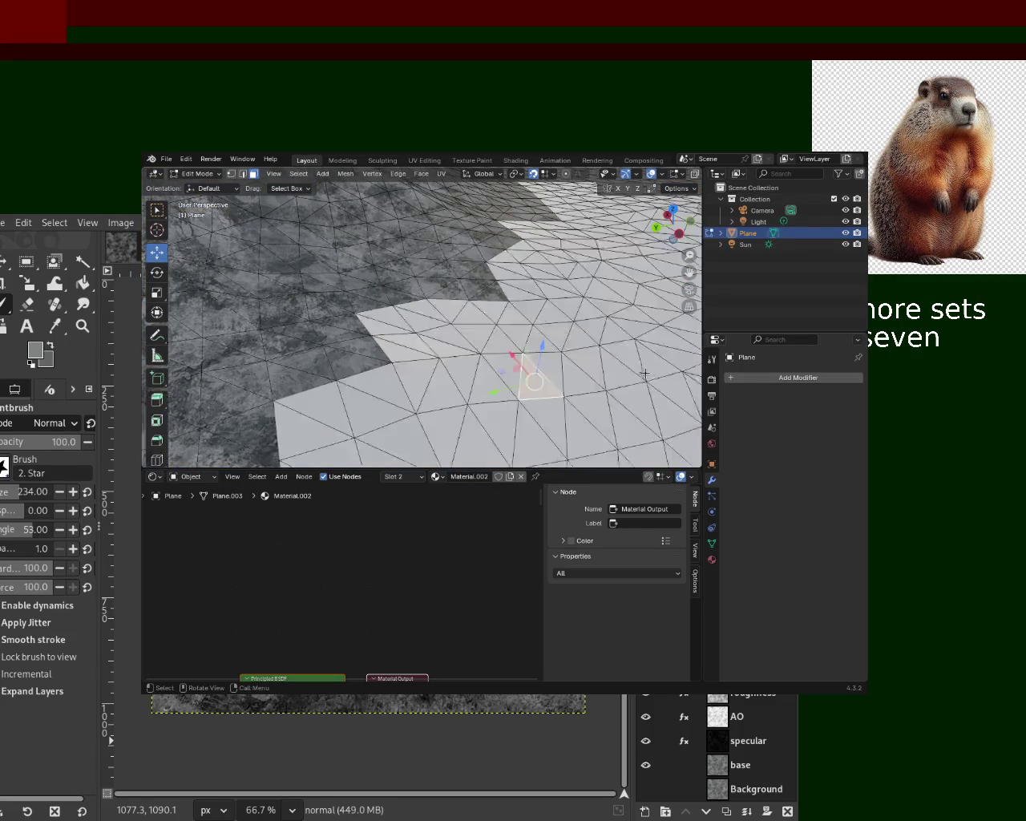
Step: Add a Decimate modifier to the terrain plane
{"action": "left_click", "coordinate": [775, 378]}
{"action": "key", "text": "space"}
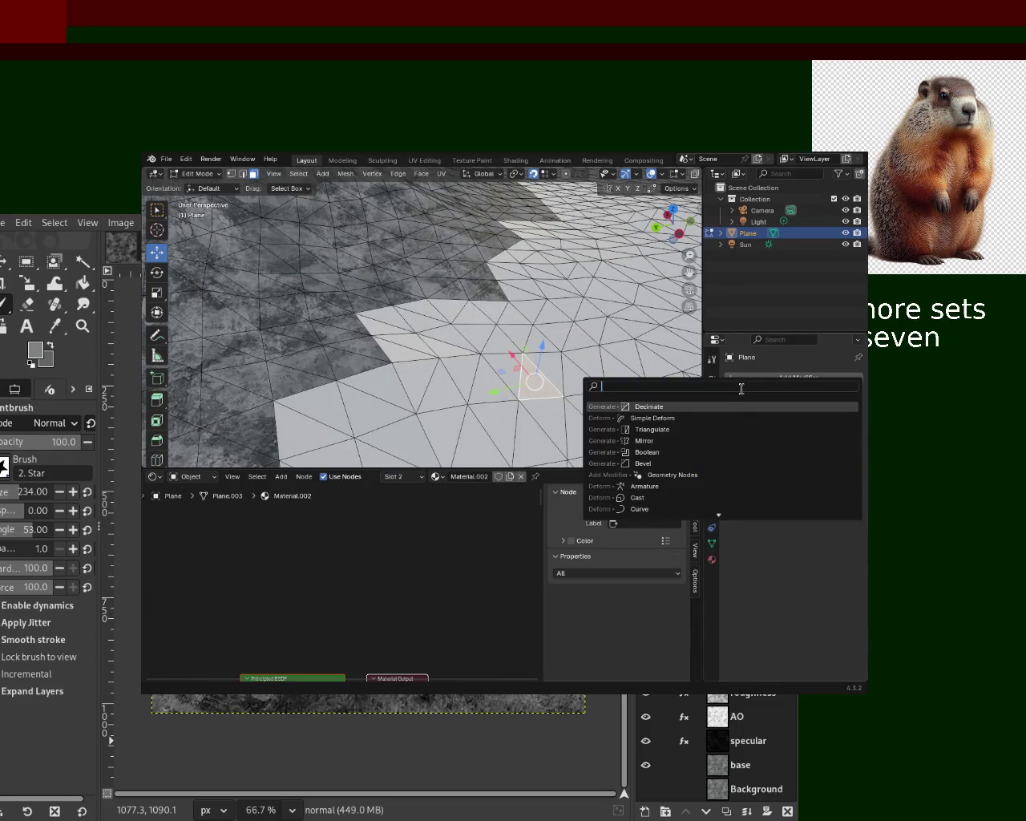
{"action": "type", "text": "d"}
{"action": "left_click", "coordinate": [661, 406]}
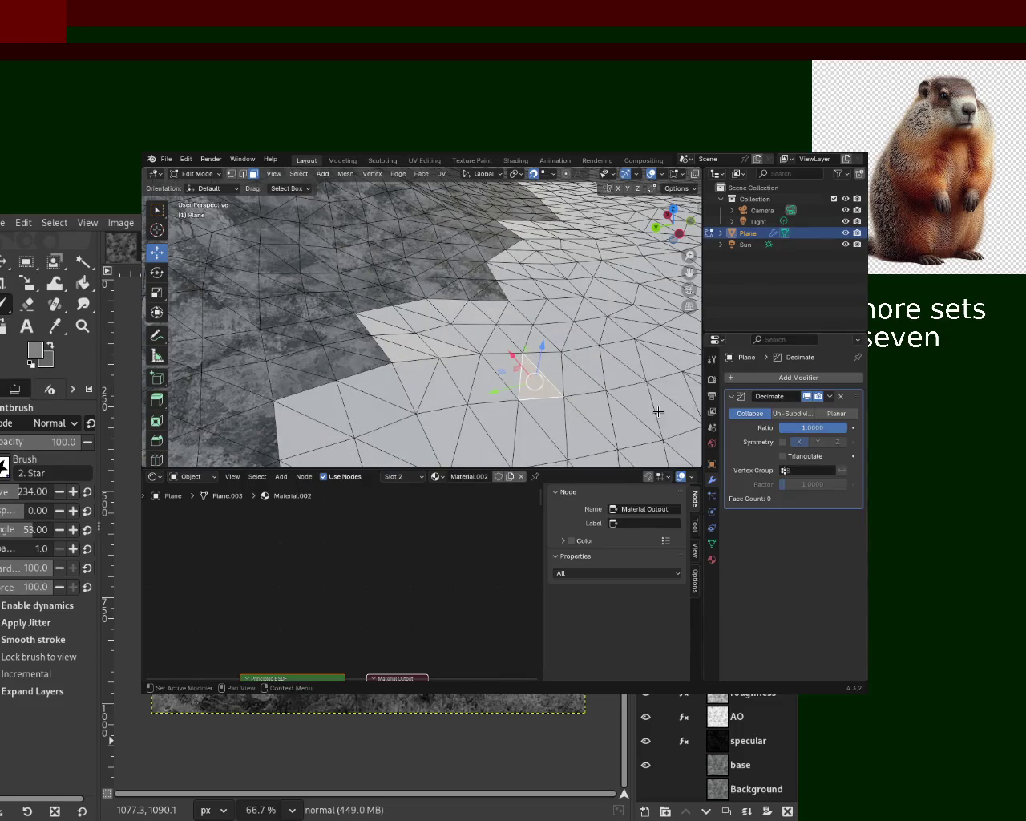
Step: Try the Un-Subdivide and Planar decimation modes, ending back on Collapse
{"action": "left_click", "coordinate": [792, 413]}
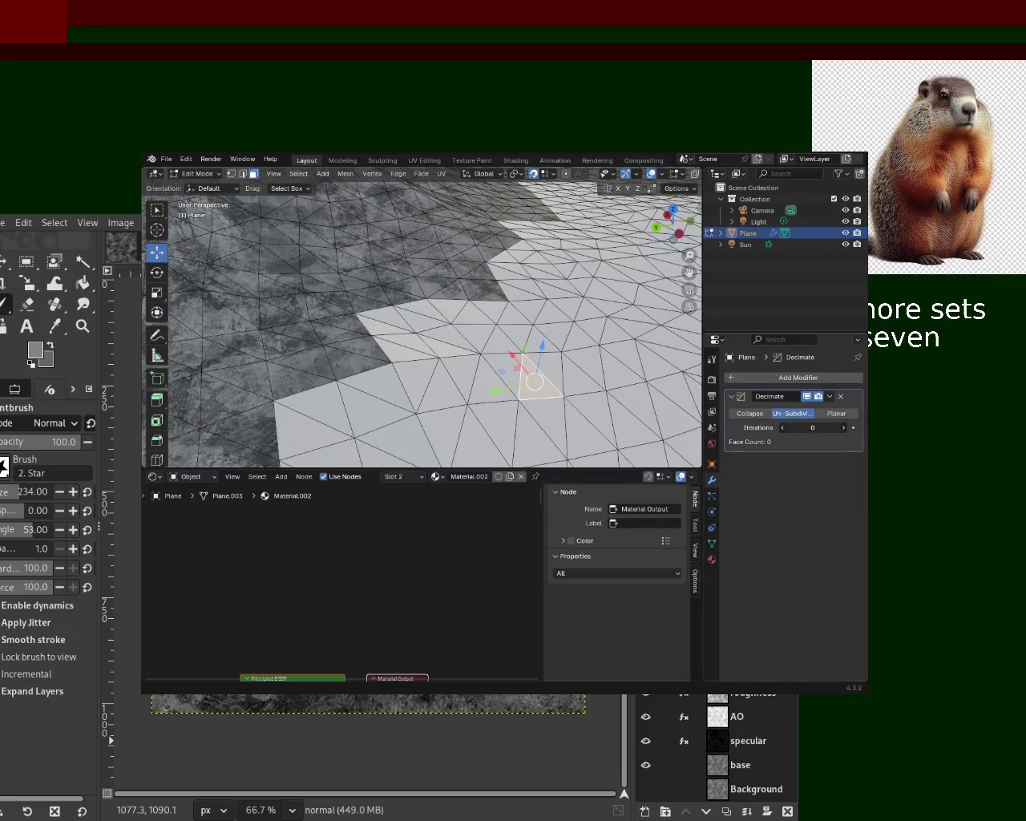
{"action": "left_click", "coordinate": [834, 414]}
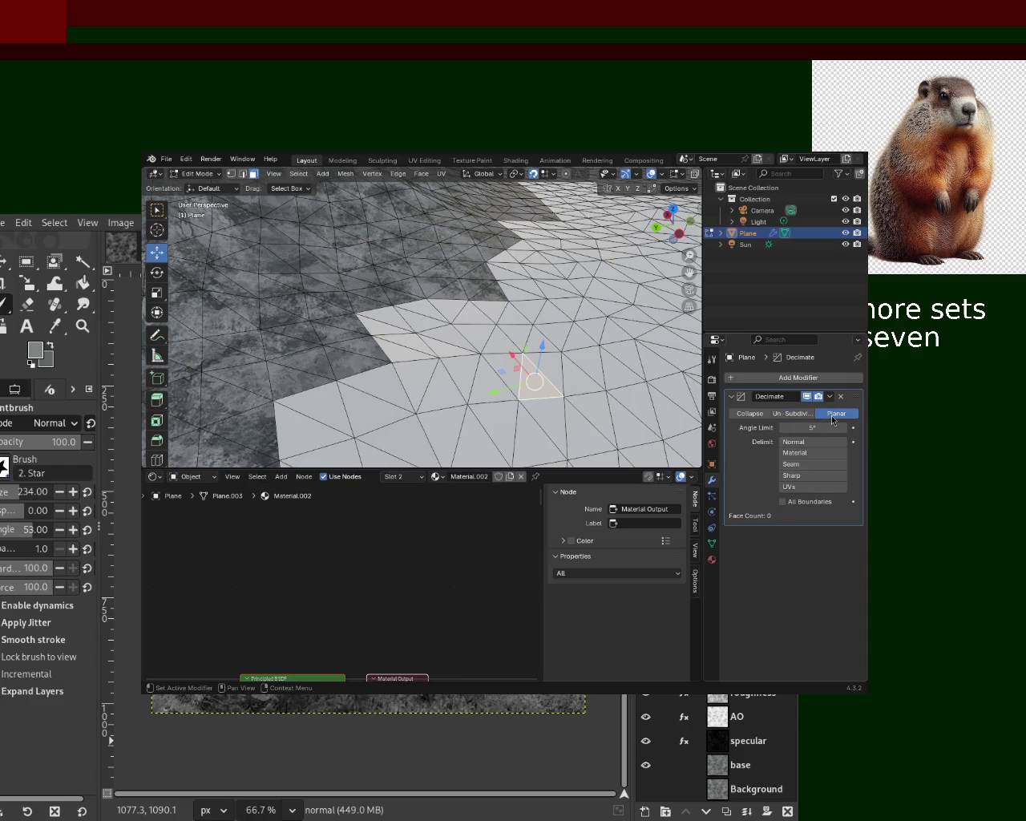
{"action": "left_click", "coordinate": [786, 414]}
{"action": "left_click", "coordinate": [751, 413]}
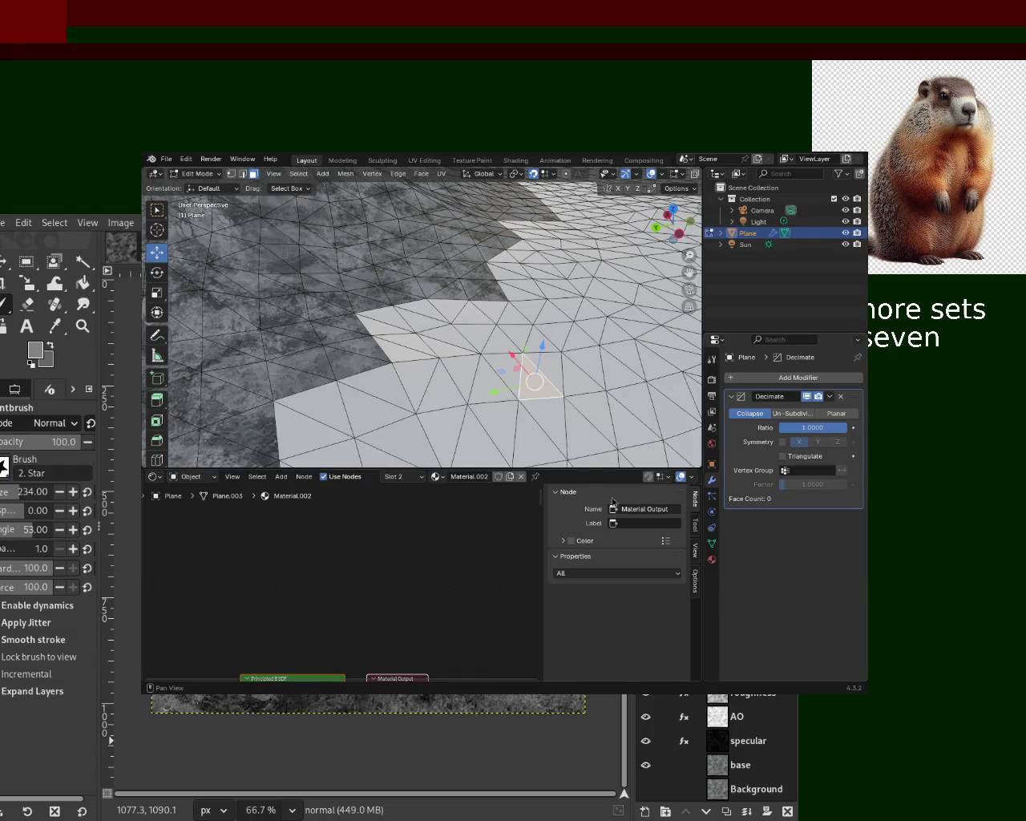
{"action": "scroll", "coordinate": [497, 317], "scroll_direction": "down", "scroll_amount": 4}
{"action": "scroll", "coordinate": [497, 318], "scroll_direction": "down", "scroll_amount": 3}
{"action": "scroll", "coordinate": [497, 317], "scroll_direction": "down", "scroll_amount": 3}
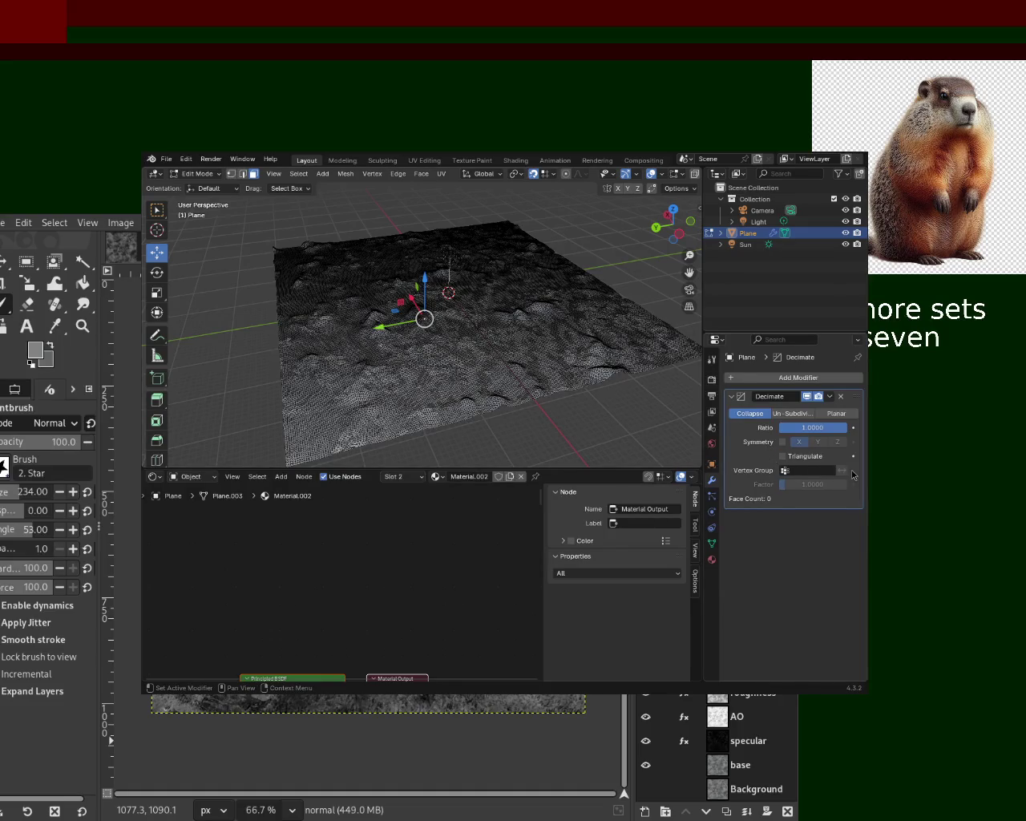
Step: Switch the Decimate modifier to Un-Subdivide and settle its iterations at 2
{"action": "left_click", "coordinate": [794, 418]}
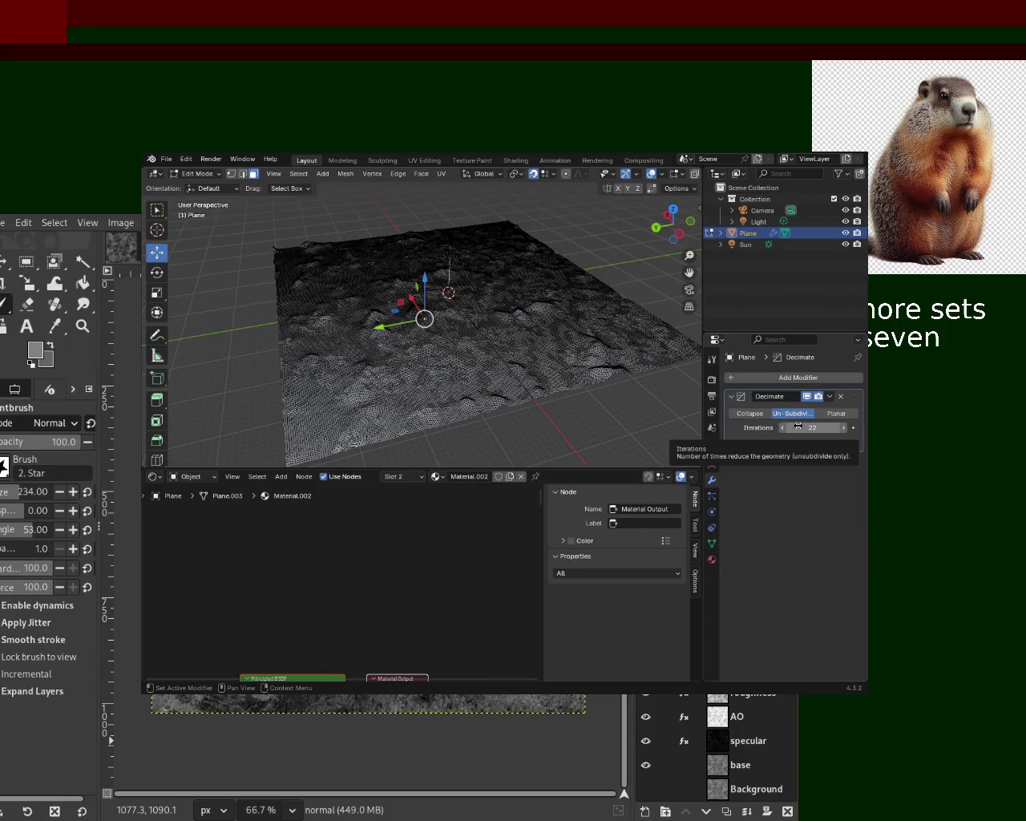
{"action": "left_click", "coordinate": [797, 427]}
{"action": "type", "text": "2"}
{"action": "key", "text": "Return"}
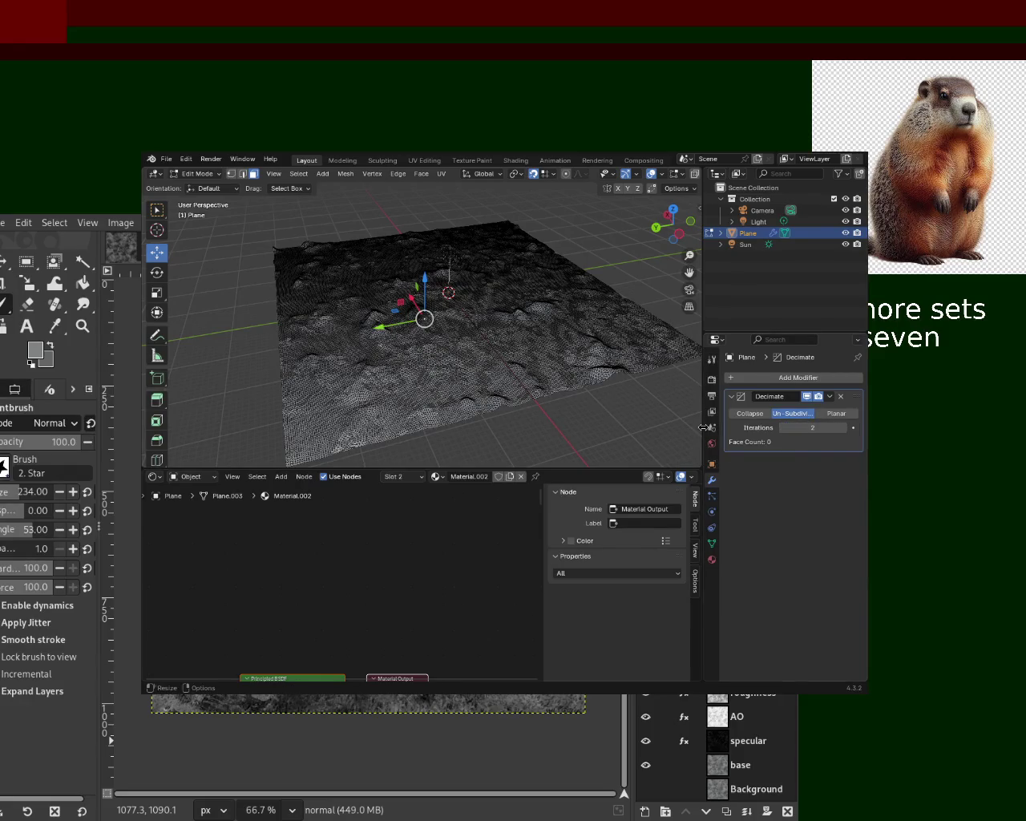
{"action": "left_click", "coordinate": [844, 427]}
{"action": "left_click", "coordinate": [812, 427]}
{"action": "type", "text": "1"}
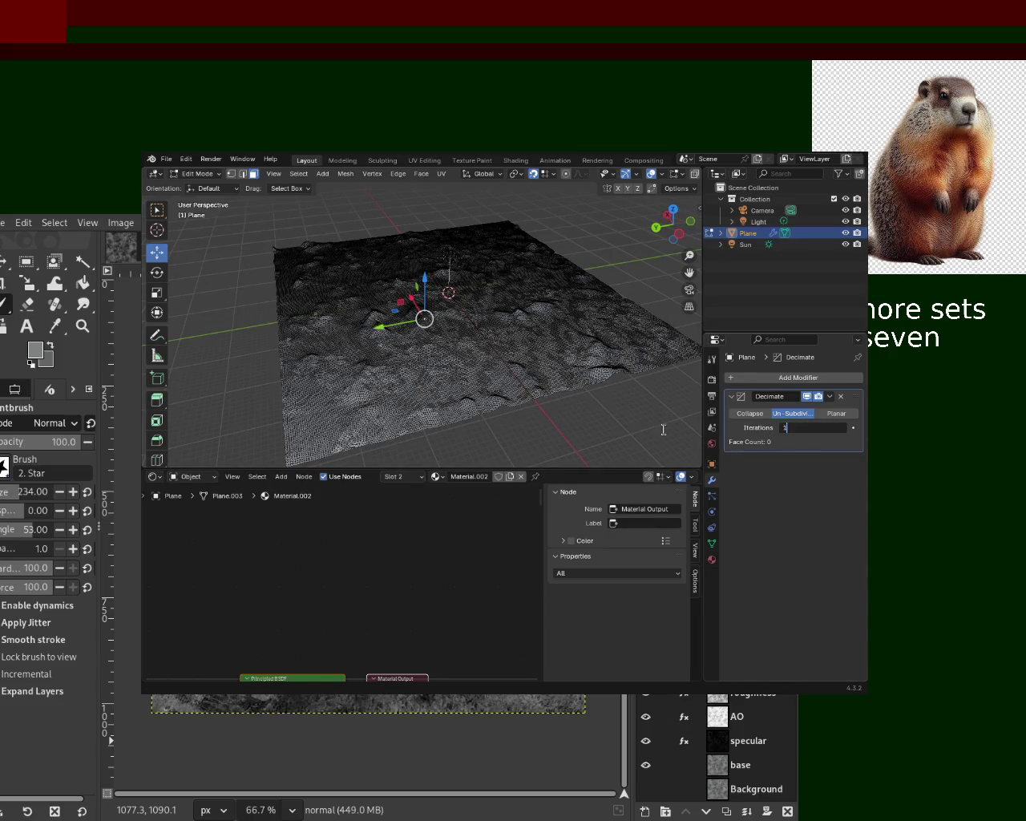
{"action": "key", "text": "ctrl+a"}
{"action": "type", "text": "2"}
{"action": "key", "text": "Return"}
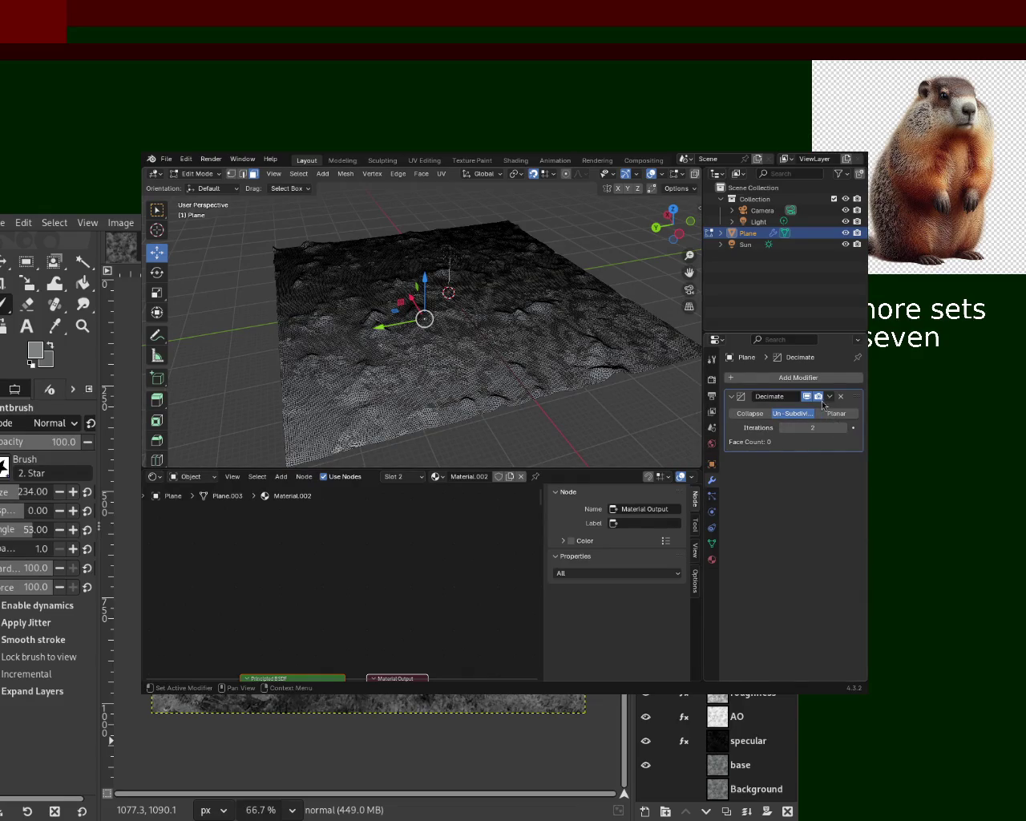
Step: Check Collapse mode's vertex group option, then go back to Un-Subdivide
{"action": "left_click", "coordinate": [756, 416]}
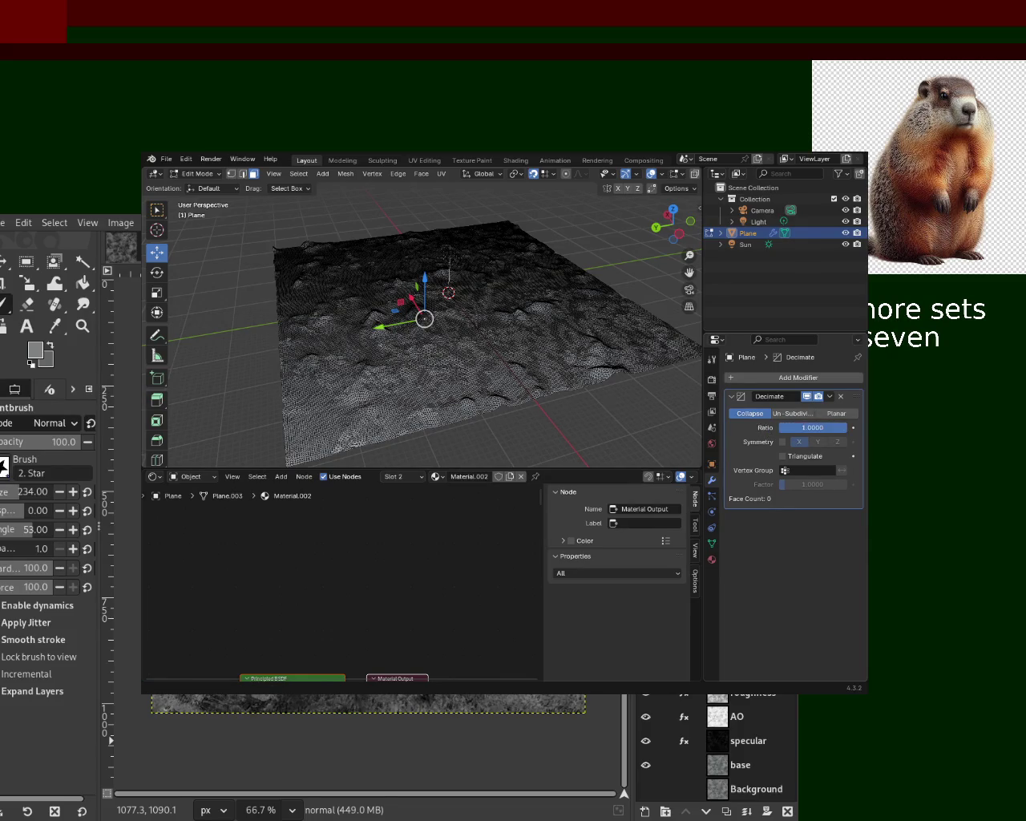
{"action": "left_click", "coordinate": [785, 470]}
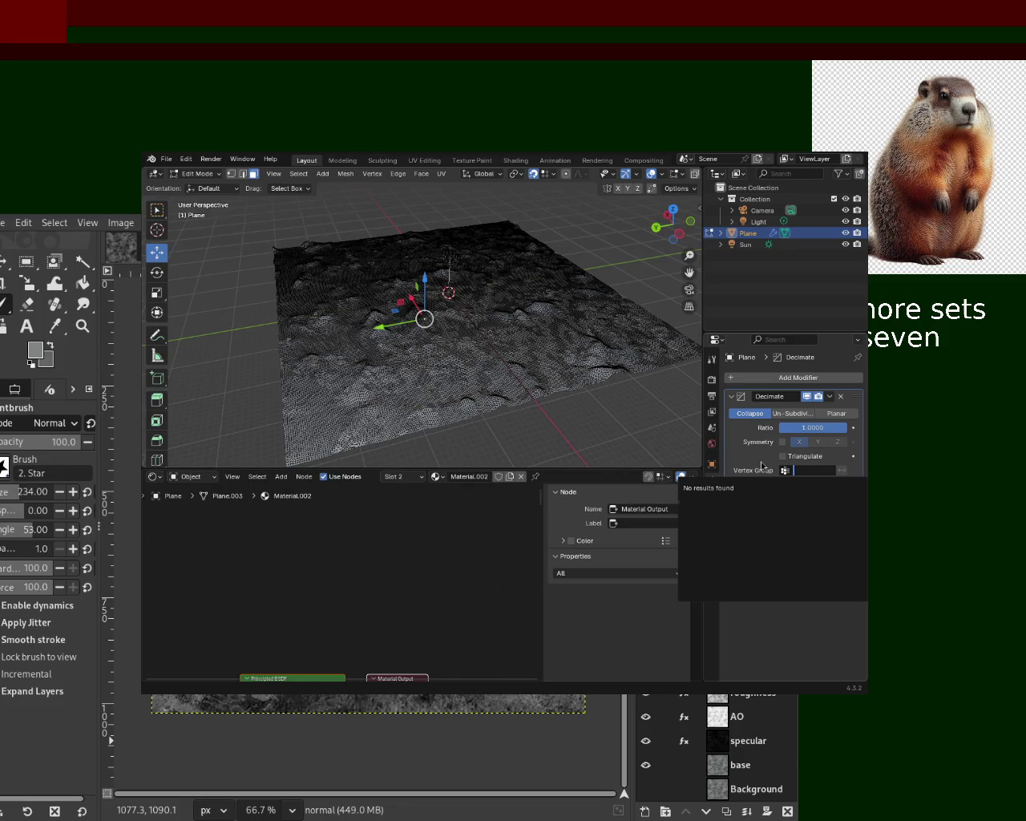
{"action": "key", "text": "Escape"}
{"action": "left_click", "coordinate": [783, 473]}
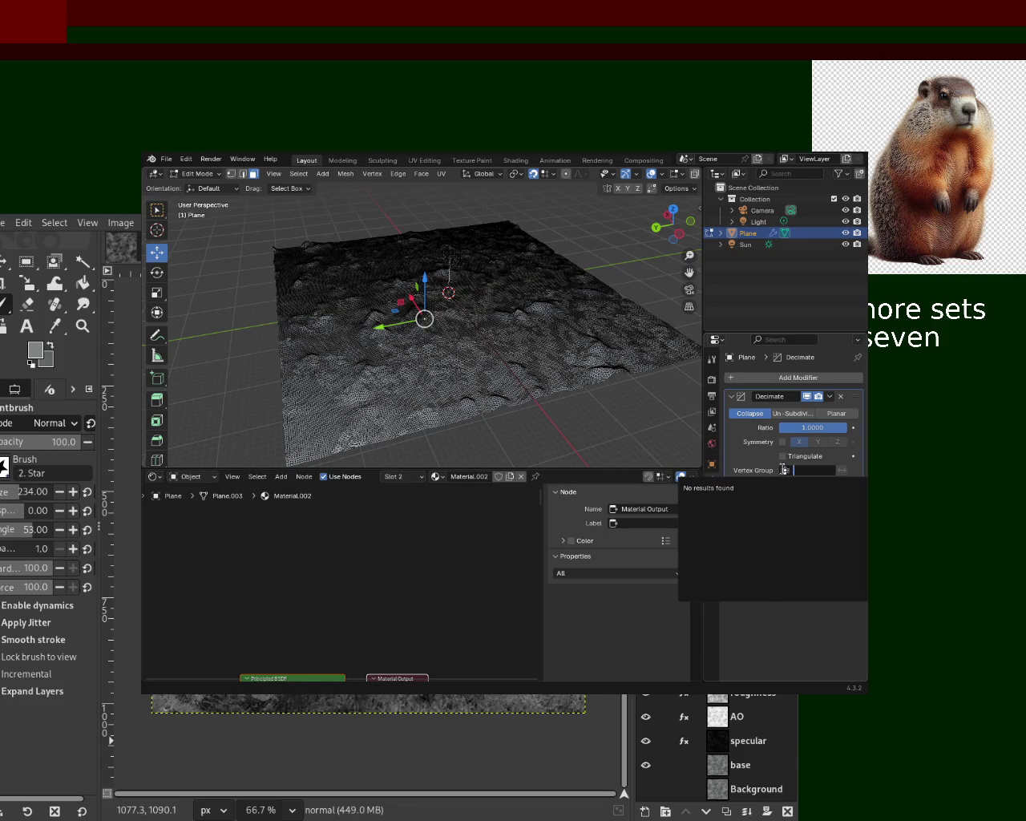
{"action": "left_click", "coordinate": [792, 419]}
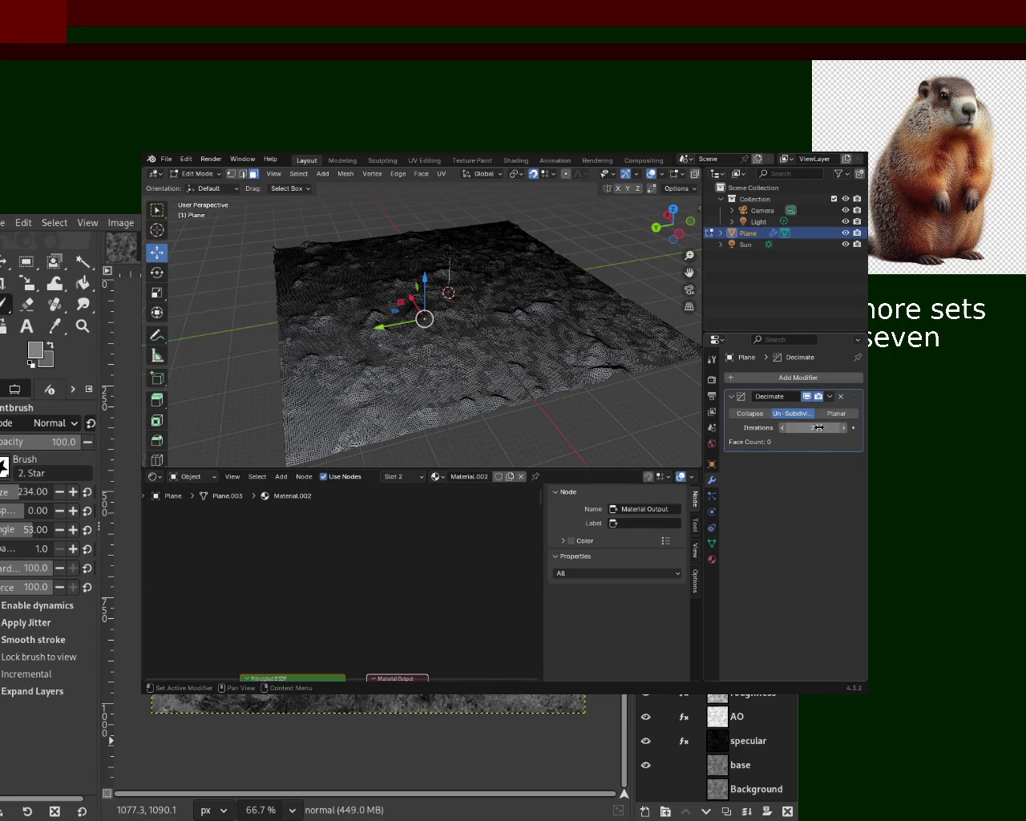
Step: Apply the Decimate modifier in Object Mode, then return to Edit Mode
{"action": "left_click", "coordinate": [831, 397]}
{"action": "key", "text": "Tab"}
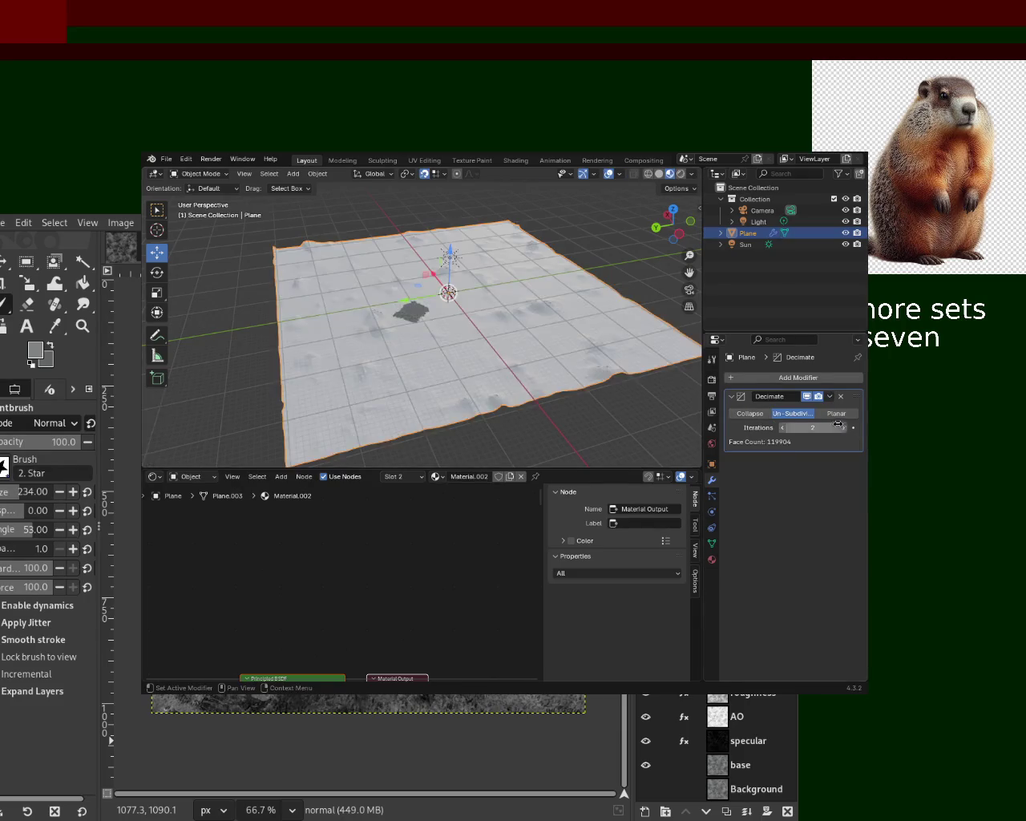
{"action": "left_click", "coordinate": [831, 397]}
{"action": "left_click", "coordinate": [822, 411]}
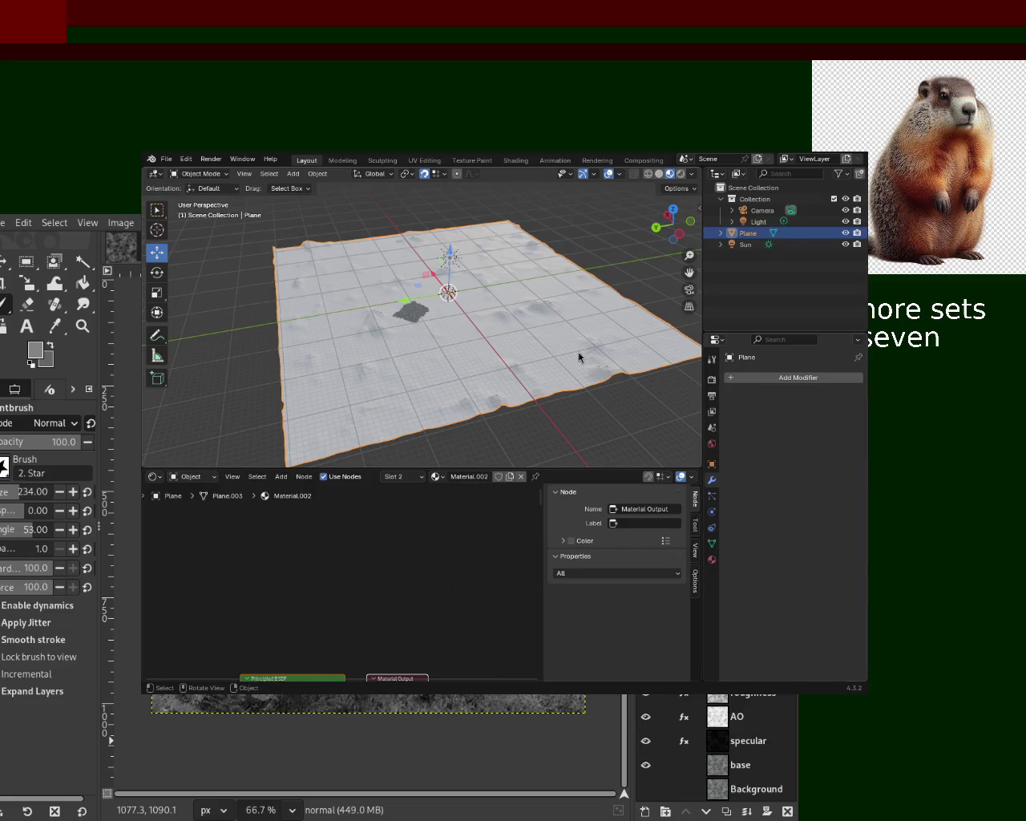
{"action": "key", "text": "Tab"}
Step: Select the whole terrain mesh and add a Decimate modifier in Un-Subdivide mode
{"action": "mouse_move", "coordinate": [468, 368]}
{"action": "middle_mouse_down", "text": "ctrl"}
{"action": "mouse_move", "coordinate": [502, 273]}
{"action": "mouse_move", "coordinate": [501, 350]}
{"action": "mouse_move", "coordinate": [498, 333]}
{"action": "middle_mouse_up", "text": "ctrl"}
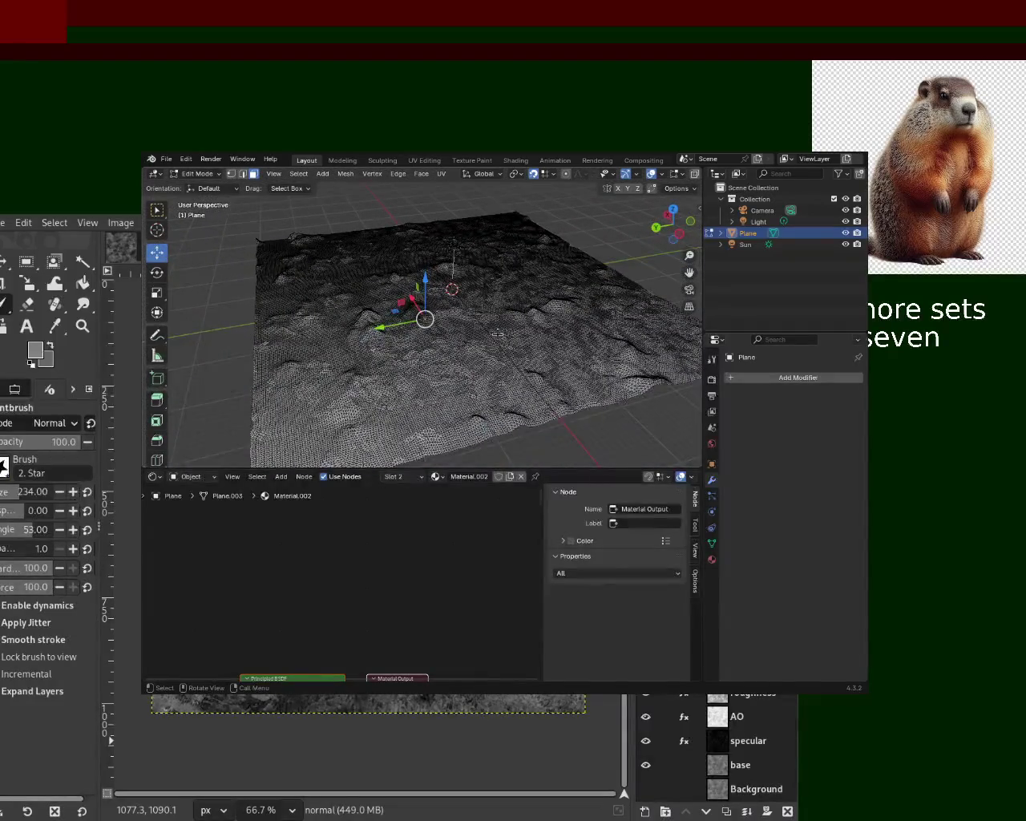
{"action": "key", "text": "a"}
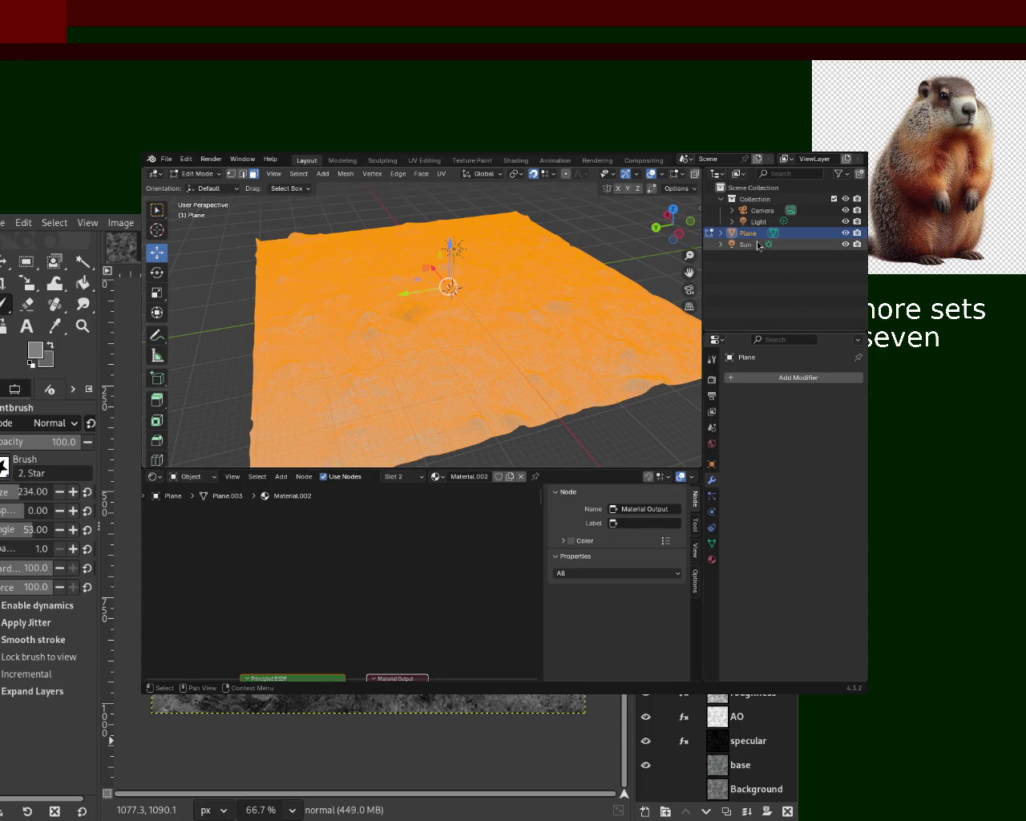
{"action": "left_click", "coordinate": [797, 378]}
{"action": "type", "text": "dec"}
{"action": "left_click", "coordinate": [674, 399]}
{"action": "left_click", "coordinate": [792, 413]}
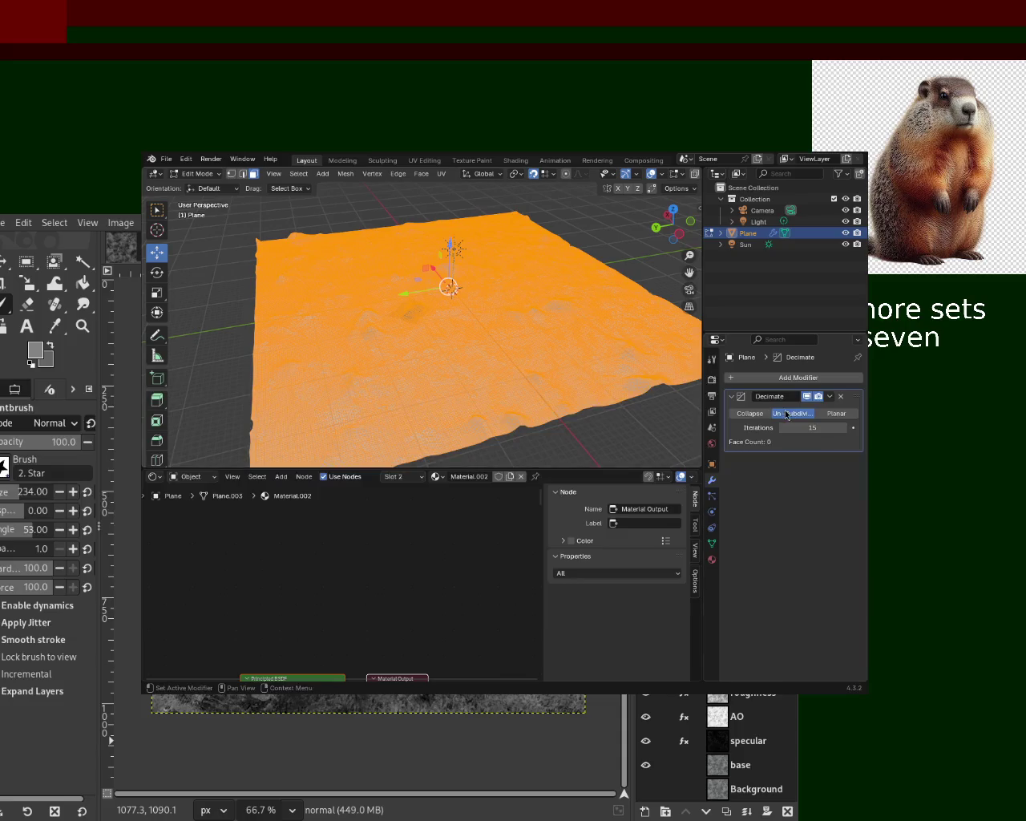
Step: Apply the Decimate modifier from Object Mode, then return to Edit Mode and inspect the mesh
{"action": "key", "text": "Tab"}
{"action": "left_click", "coordinate": [832, 397]}
{"action": "left_click", "coordinate": [777, 405]}
{"action": "key", "text": "Tab"}
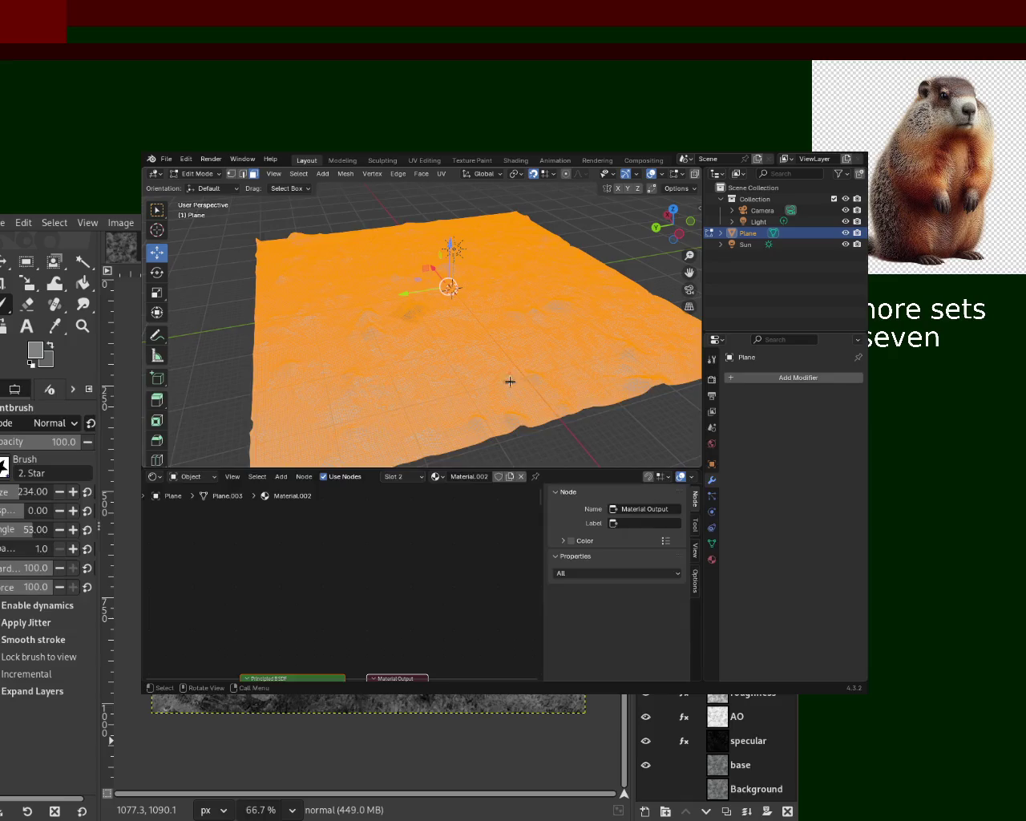
{"action": "scroll", "coordinate": [511, 380], "scroll_direction": "up", "scroll_amount": 4}
{"action": "scroll", "coordinate": [519, 304], "scroll_direction": "up", "scroll_amount": 3}
{"action": "scroll", "coordinate": [517, 293], "scroll_direction": "up", "scroll_amount": 4}
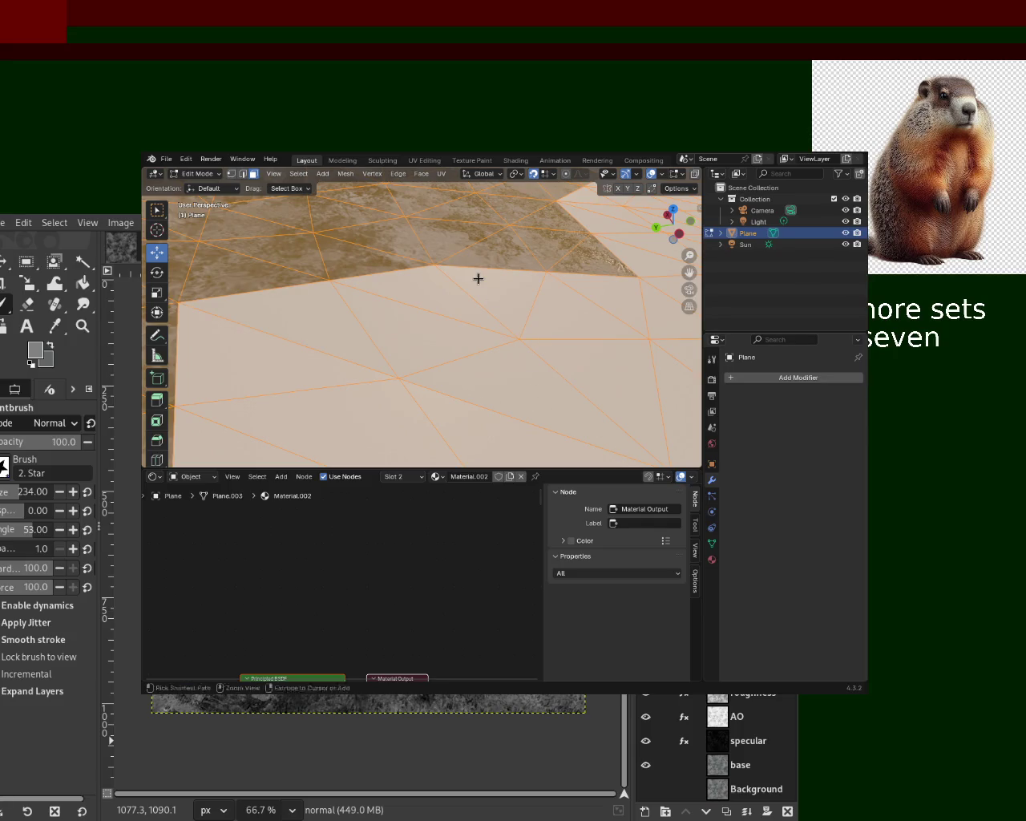
{"action": "scroll", "coordinate": [479, 279], "scroll_direction": "down", "scroll_amount": 4}
{"action": "scroll", "coordinate": [509, 344], "scroll_direction": "down", "scroll_amount": 3}
{"action": "mouse_move", "coordinate": [477, 318]}
{"action": "middle_mouse_down"}
{"action": "mouse_move", "coordinate": [477, 376]}
{"action": "mouse_move", "coordinate": [496, 311]}
{"action": "mouse_move", "coordinate": [408, 326]}
{"action": "mouse_move", "coordinate": [408, 302]}
{"action": "mouse_move", "coordinate": [501, 326]}
{"action": "mouse_move", "coordinate": [473, 324]}
{"action": "mouse_move", "coordinate": [473, 388]}
{"action": "mouse_move", "coordinate": [433, 378]}
{"action": "mouse_move", "coordinate": [437, 425]}
{"action": "mouse_move", "coordinate": [449, 336]}
{"action": "middle_mouse_up"}
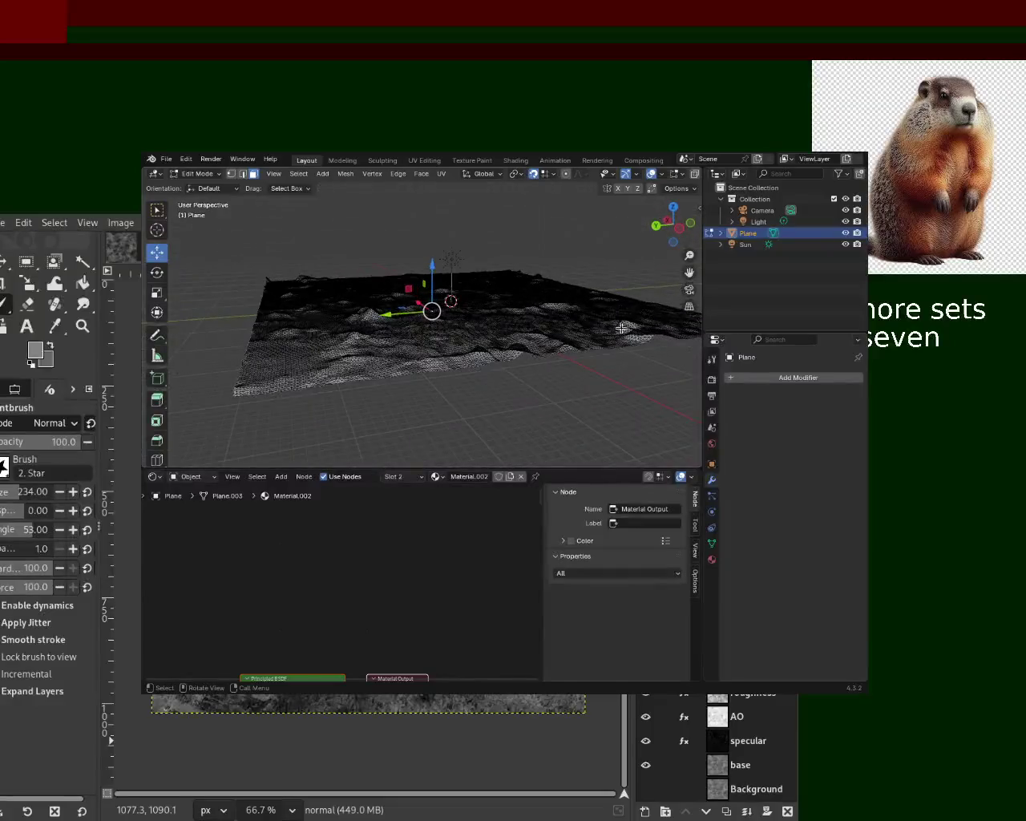
Step: Reselect the Plane and select its entire mesh in Edit Mode
{"action": "left_click", "coordinate": [736, 247]}
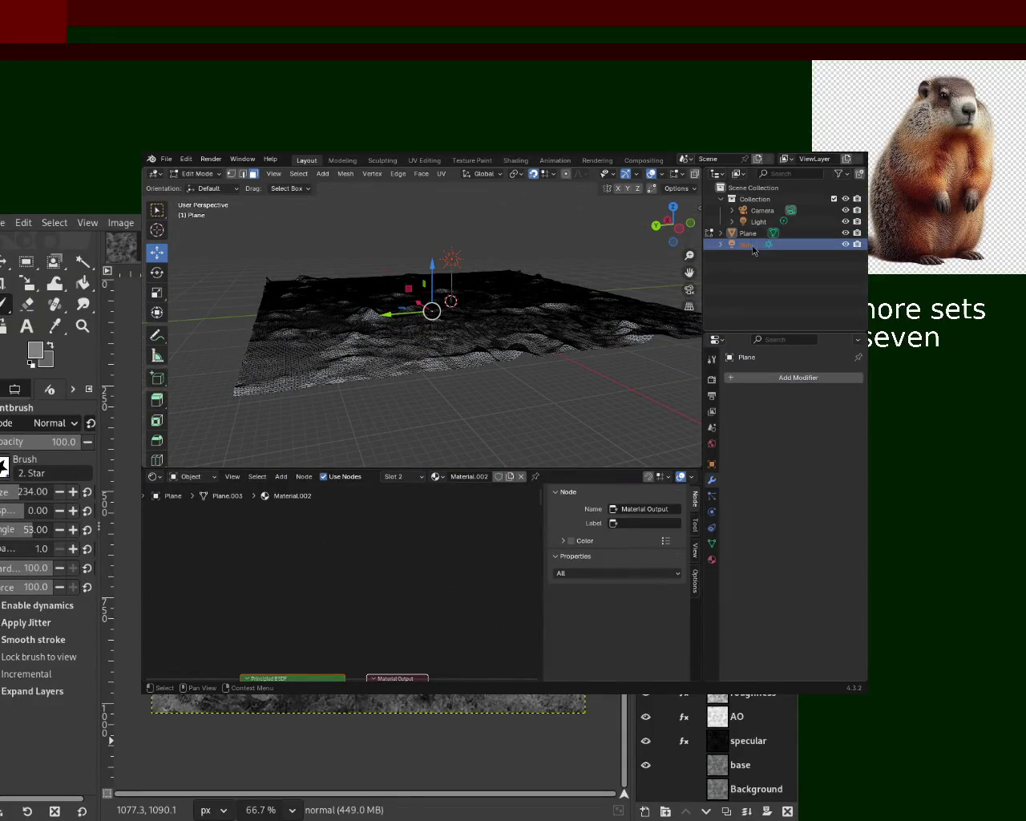
{"action": "left_click", "coordinate": [748, 233]}
{"action": "key", "text": "Tab"}
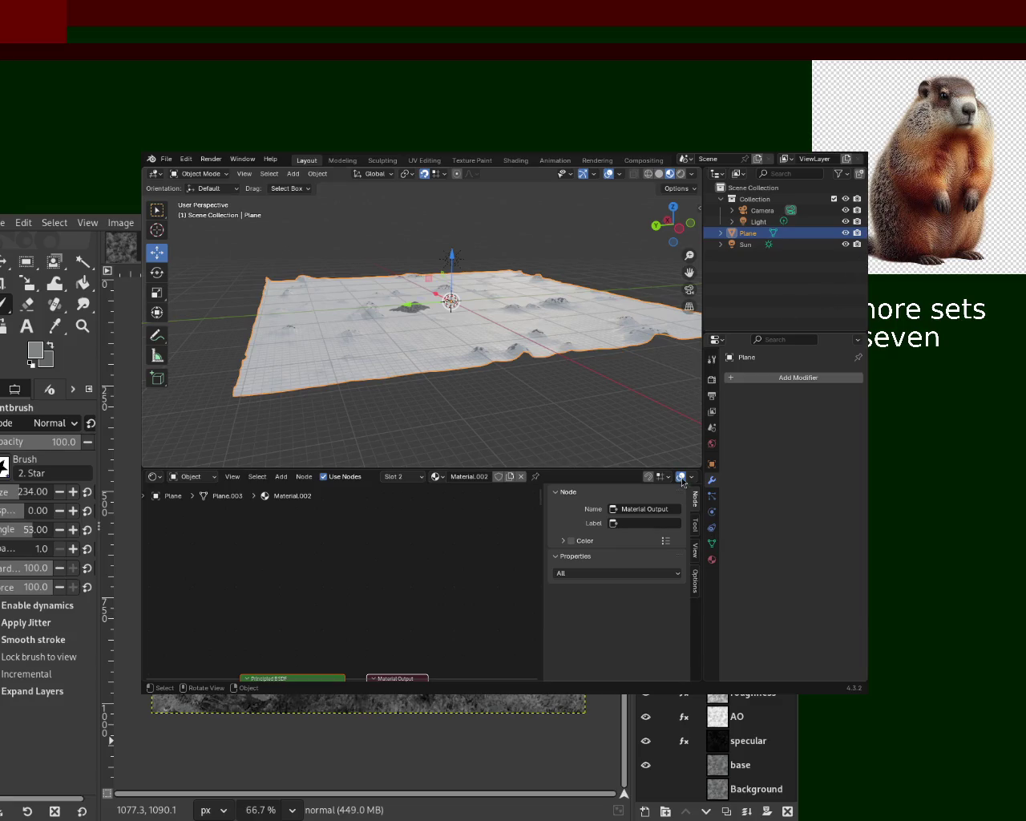
{"action": "key", "text": "Tab"}
{"action": "middle_click_drag", "start_coordinate": [592, 383], "coordinate": [478, 383]}
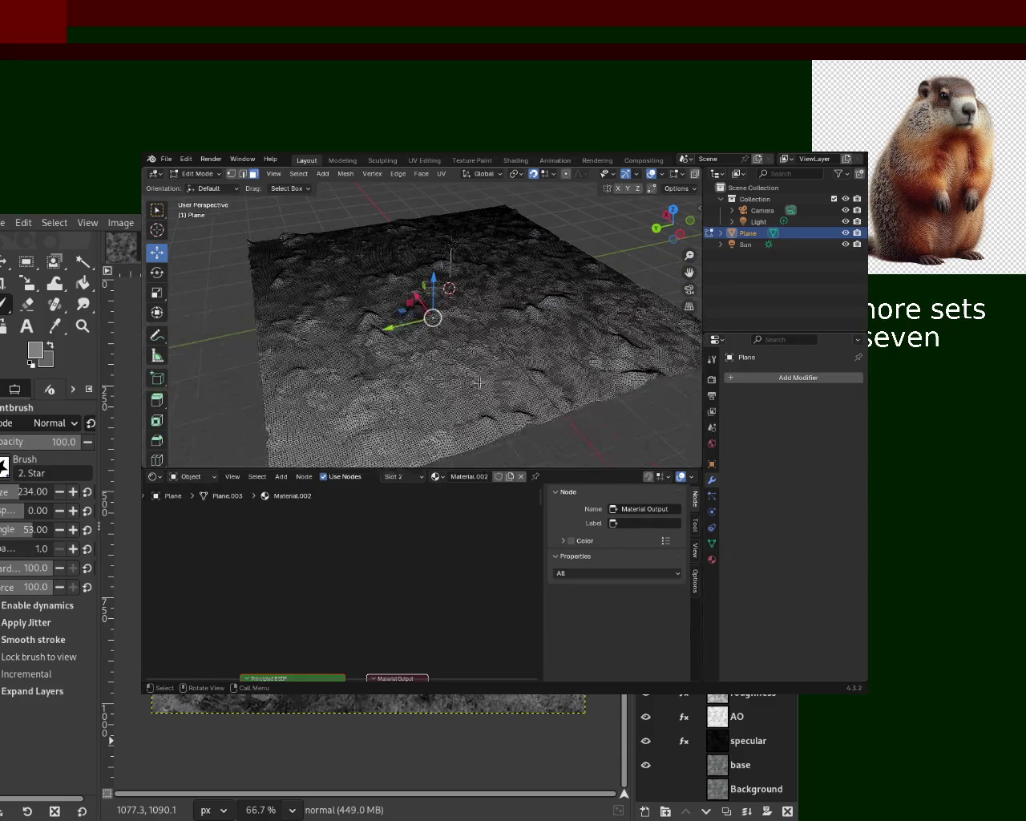
{"action": "key", "text": "a"}
Step: Add a Decimate modifier to the plane by searching 'dec'
{"action": "left_click", "coordinate": [784, 377]}
{"action": "type", "text": "sww"}
{"action": "key", "text": "BackSpace"}
{"action": "key", "text": "BackSpace"}
{"action": "key", "text": "BackSpace"}
{"action": "type", "text": "dec"}
{"action": "left_click", "coordinate": [635, 388]}
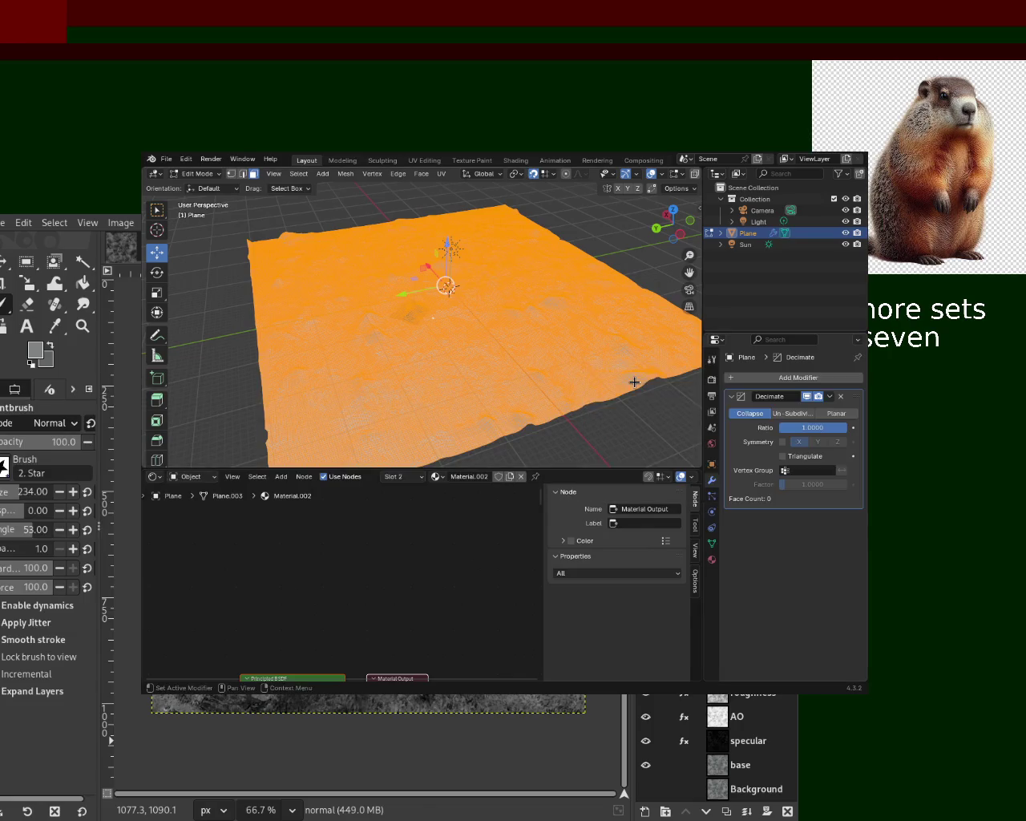
Step: Preview an Un-Subdivide decimation, then remove that Decimate modifier and reselect the Plane
{"action": "left_click", "coordinate": [777, 414]}
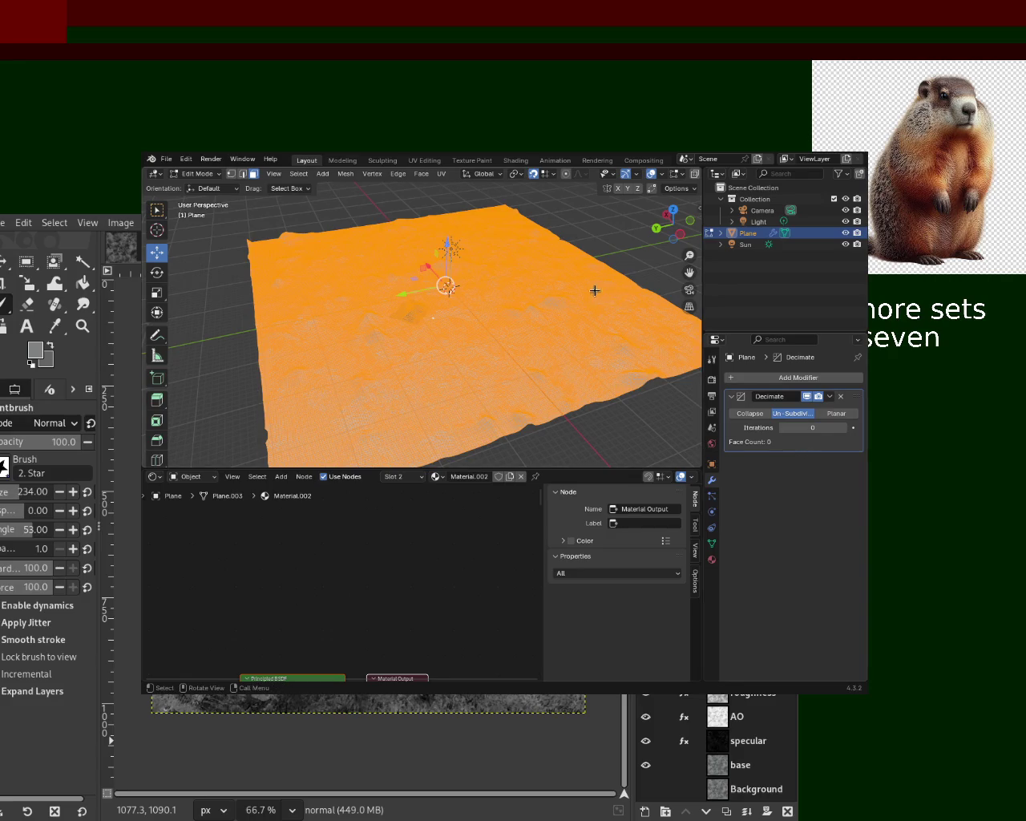
{"action": "key", "text": "Tab"}
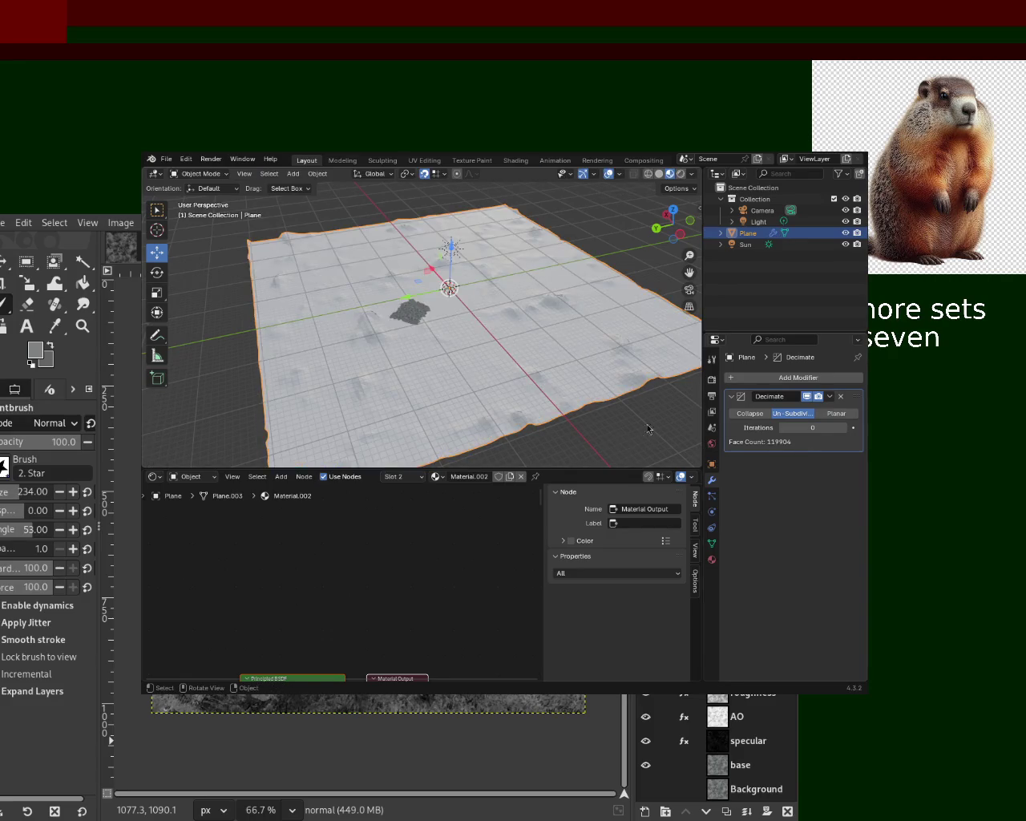
{"action": "left_click", "coordinate": [841, 400]}
{"action": "middle_click_drag", "start_coordinate": [546, 356], "coordinate": [518, 335]}
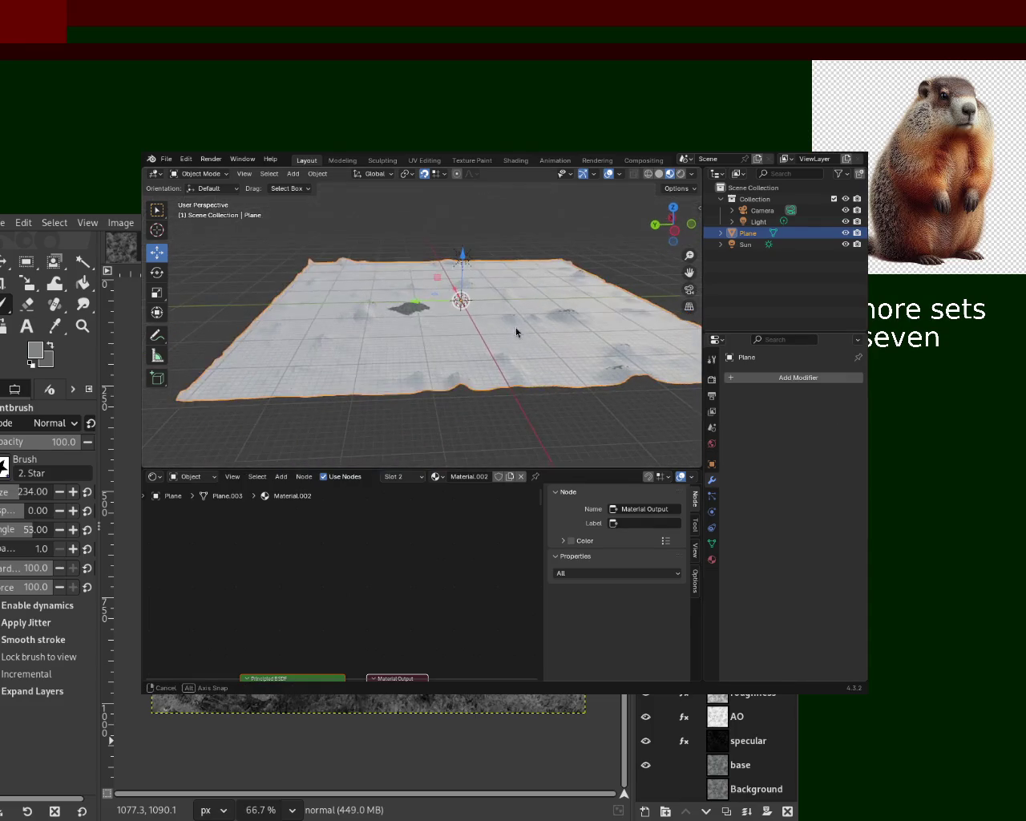
{"action": "left_click", "coordinate": [750, 242]}
{"action": "left_click", "coordinate": [747, 233]}
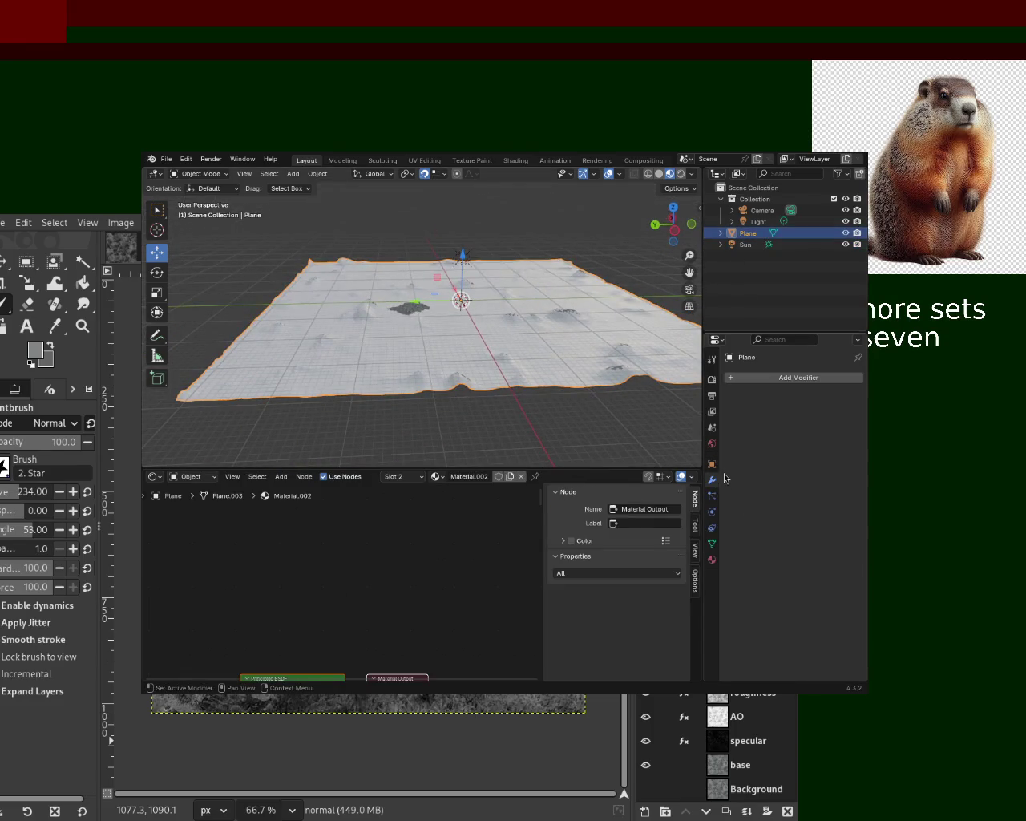
Step: Add a new Decimate modifier at Un-Subdivide 2 iterations, apply it, and enter Edit Mode
{"action": "left_click", "coordinate": [816, 378]}
{"action": "left_click", "coordinate": [794, 377]}
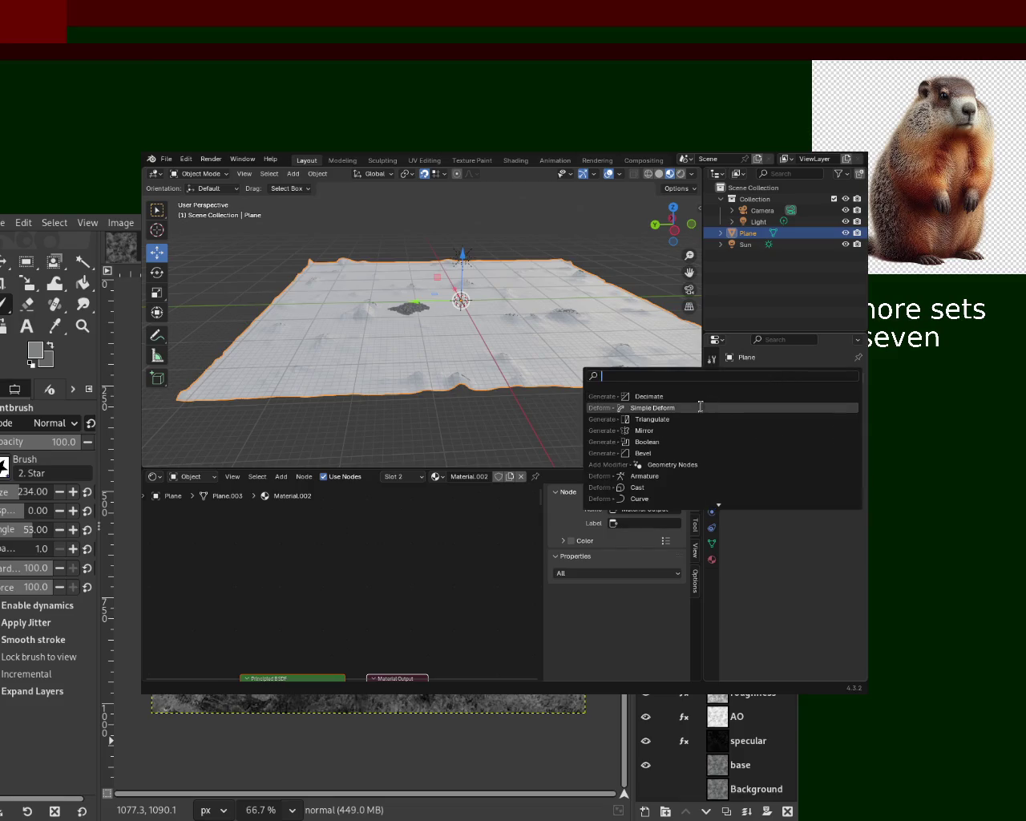
{"action": "left_click", "coordinate": [682, 394]}
{"action": "left_click", "coordinate": [792, 413]}
{"action": "left_click", "coordinate": [825, 427]}
{"action": "key", "text": "ctrl+a"}
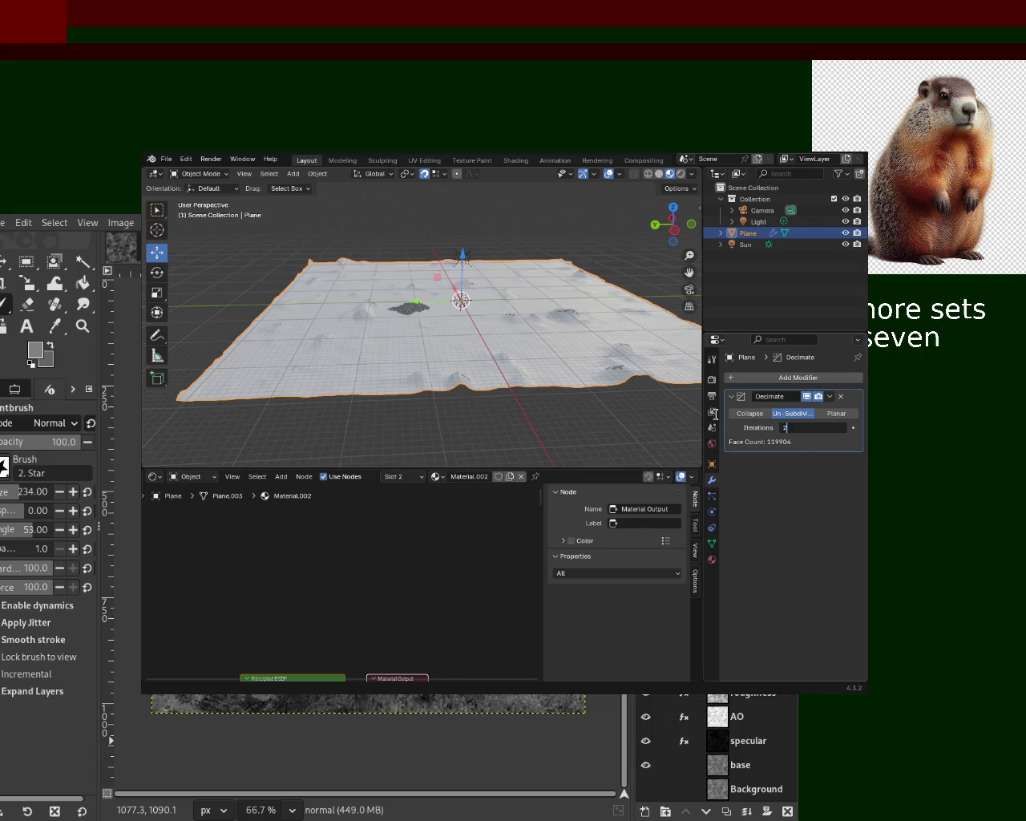
{"action": "key", "text": "Return"}
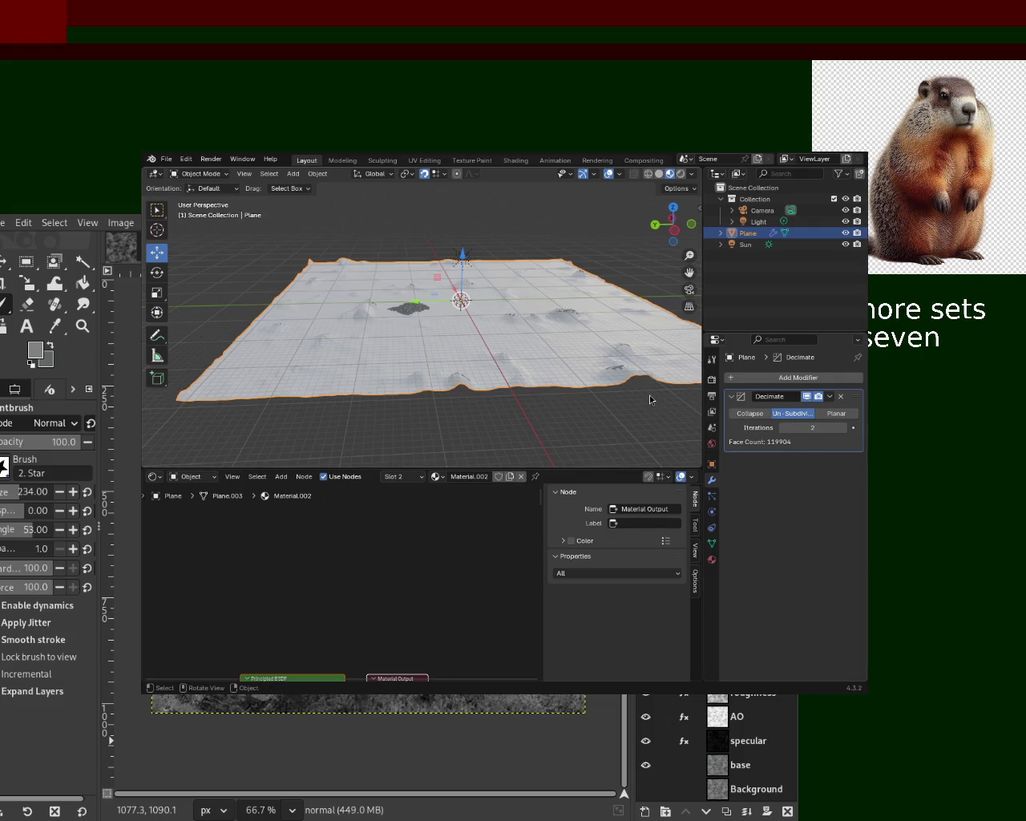
{"action": "left_click", "coordinate": [830, 396]}
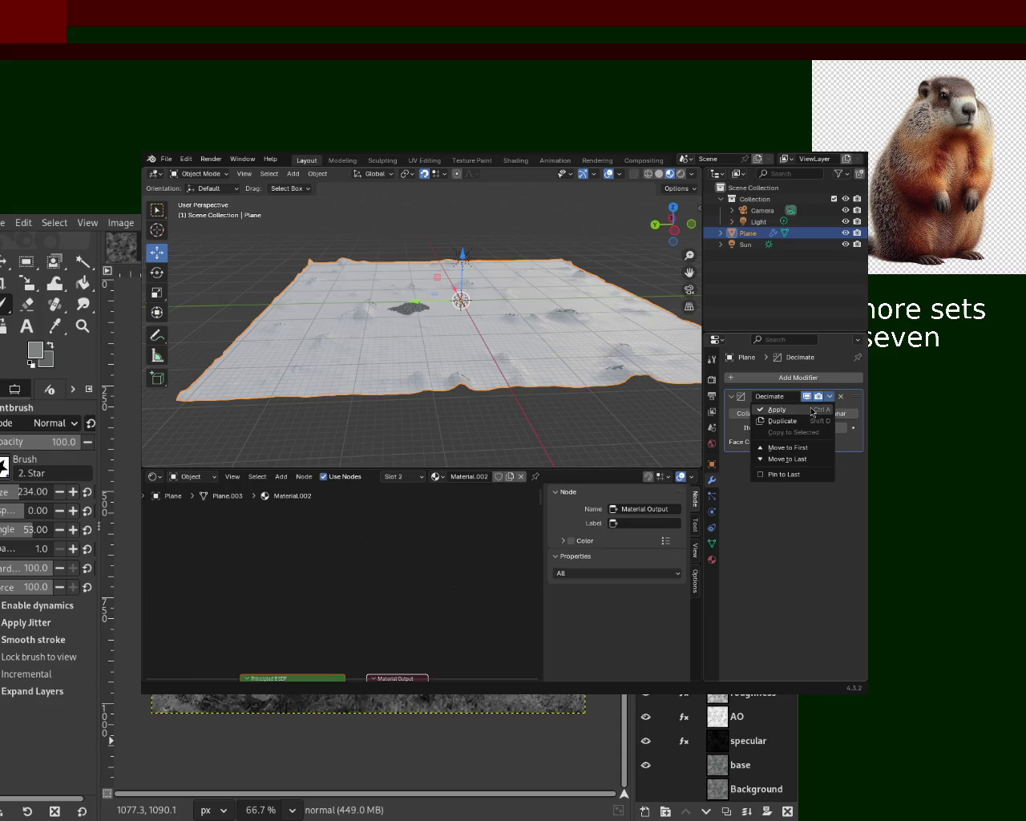
{"action": "left_click", "coordinate": [812, 411]}
{"action": "key", "text": "Tab"}
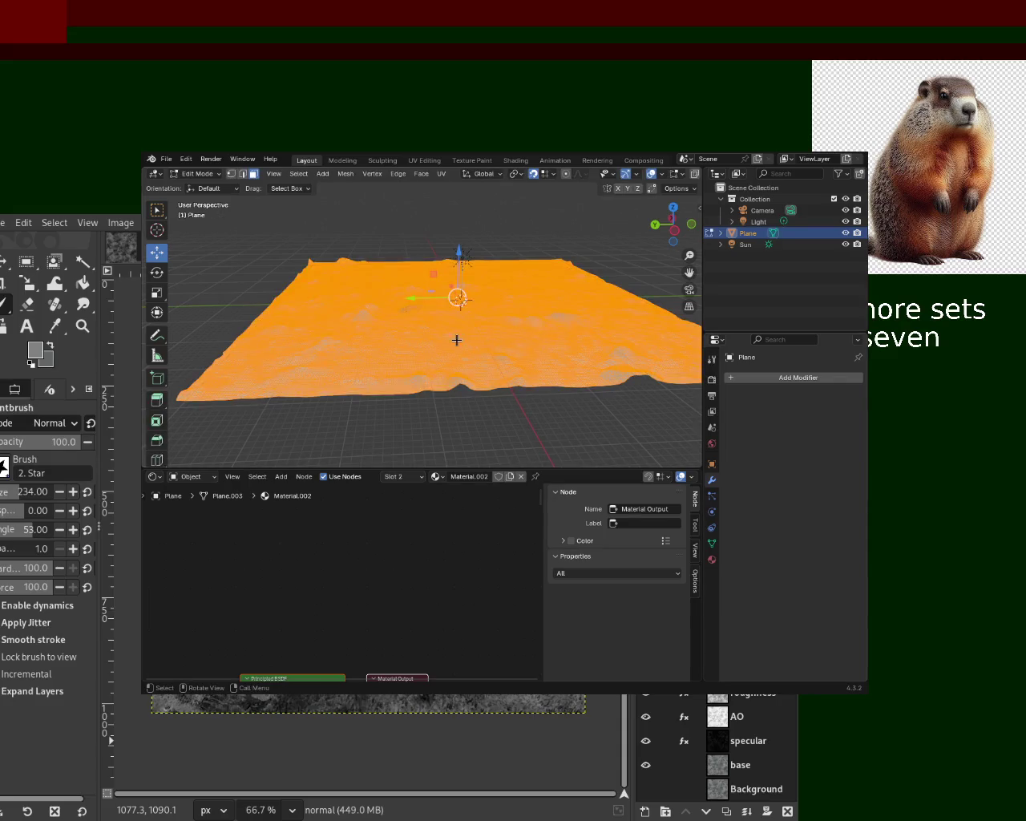
Step: Select the whole terrain mesh and run Tris to Quads (Alt+J) at 40° angles
{"action": "middle_click_drag", "start_coordinate": [456, 340], "coordinate": [467, 374]}
{"action": "scroll", "coordinate": [487, 313], "scroll_direction": "up", "scroll_amount": 3}
{"action": "scroll", "coordinate": [481, 320], "scroll_direction": "up", "scroll_amount": 2}
{"action": "scroll", "coordinate": [472, 316], "scroll_direction": "up", "scroll_amount": 3}
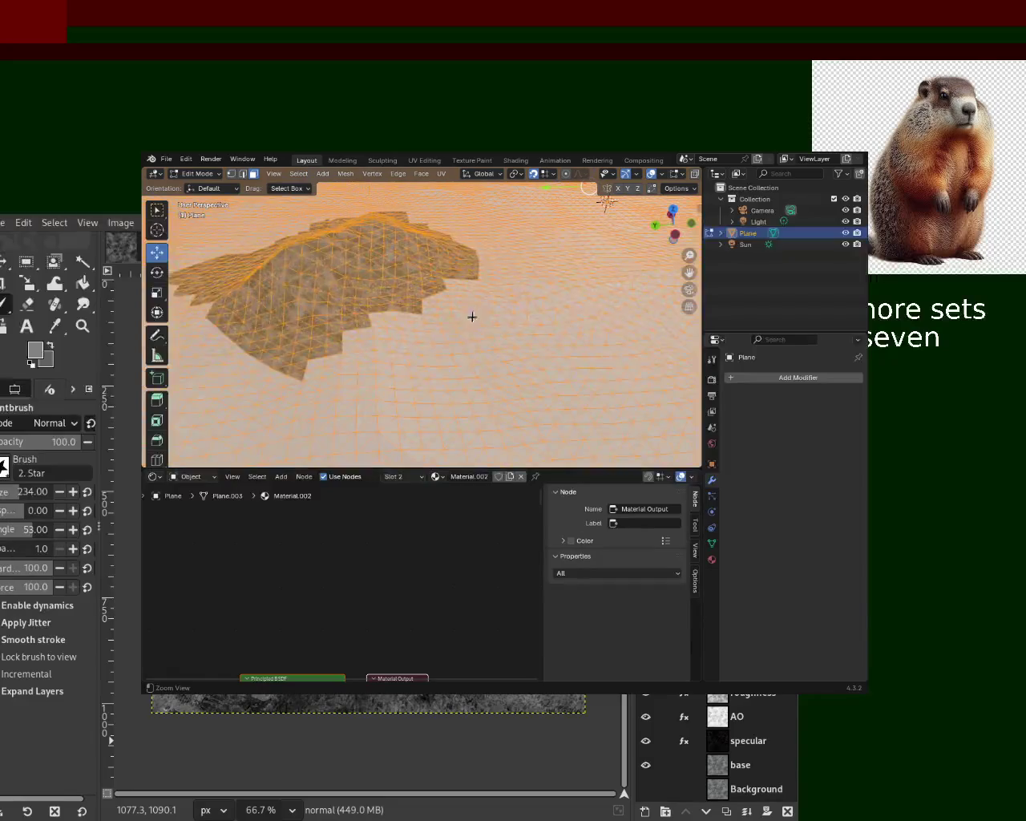
{"action": "scroll", "coordinate": [413, 308], "scroll_direction": "up", "scroll_amount": 3}
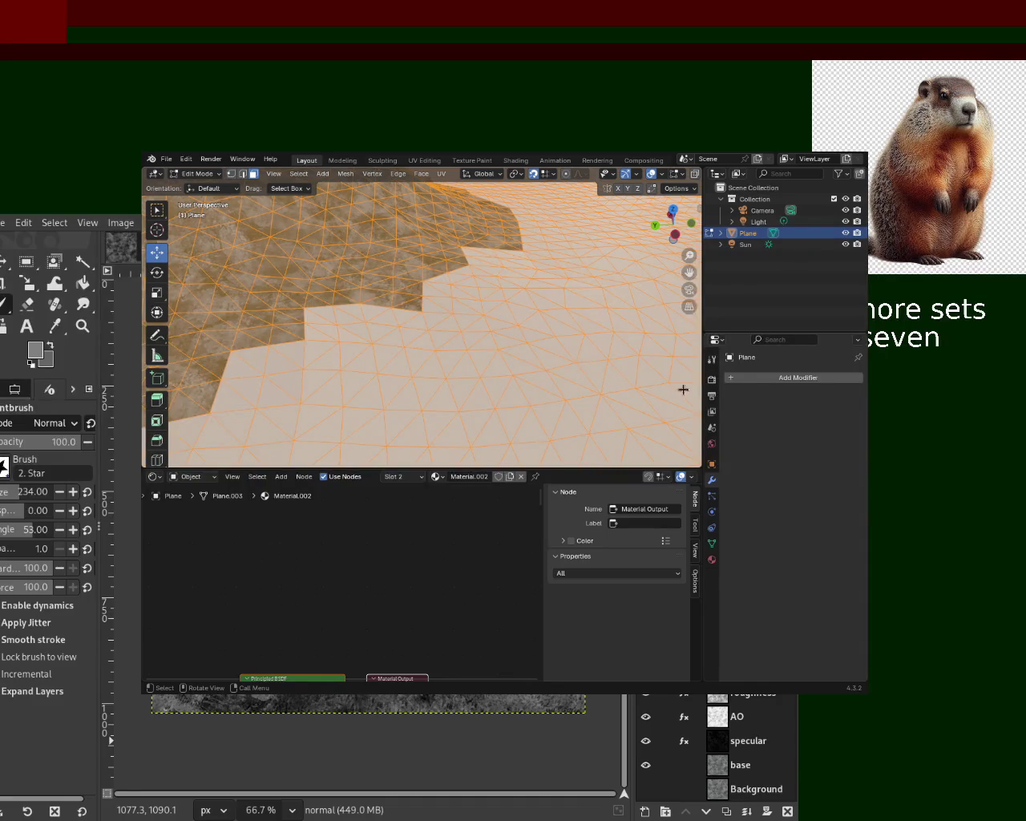
{"action": "middle_click_drag", "start_coordinate": [449, 353], "coordinate": [493, 366]}
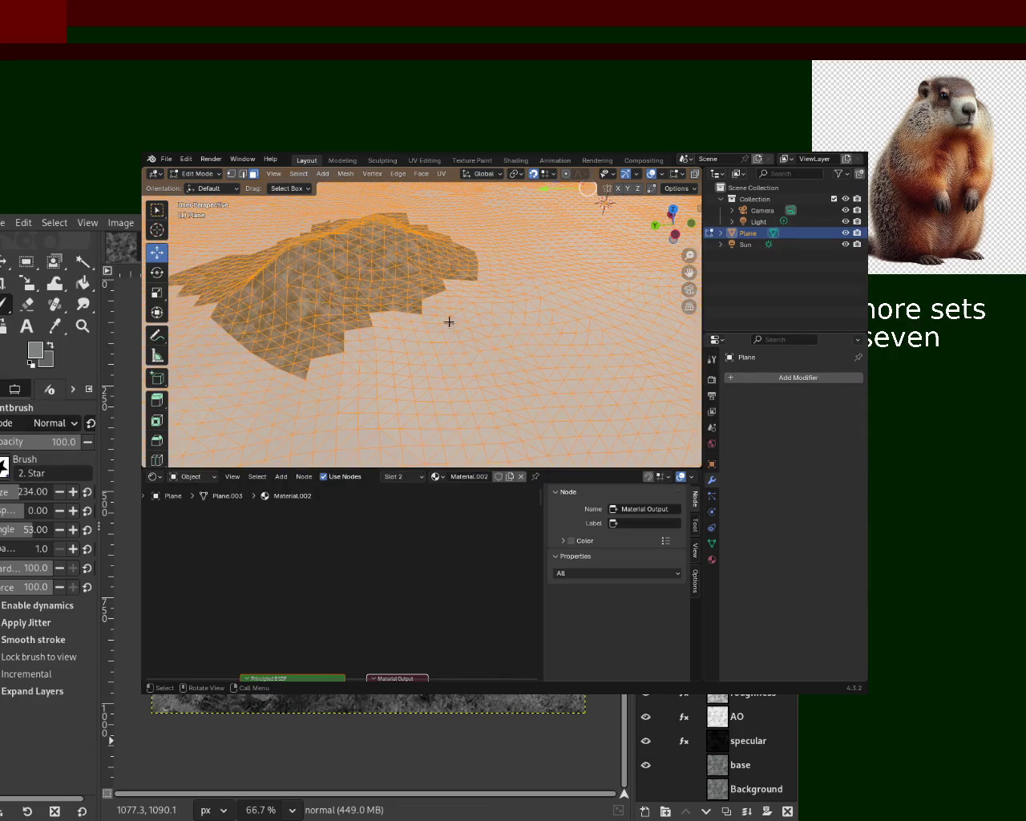
{"action": "key", "text": "alt+a"}
{"action": "key", "text": "a"}
{"action": "key", "text": "alt"}
{"action": "key", "text": "alt+j"}
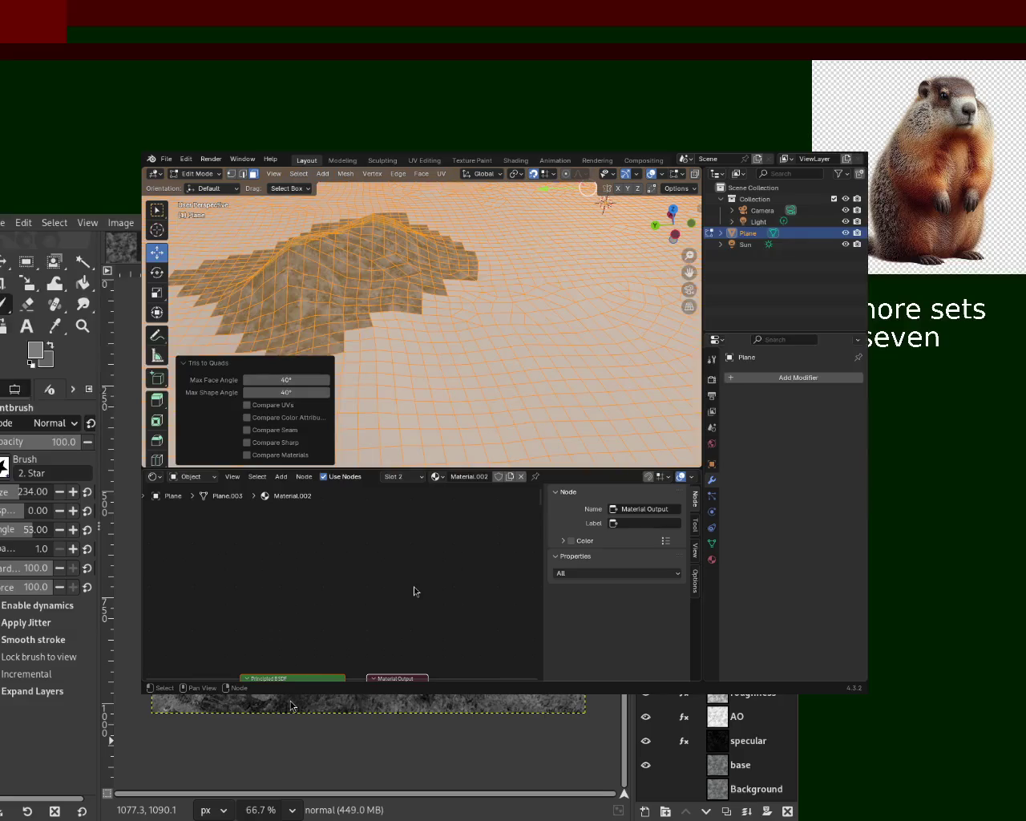
{"action": "left_click", "coordinate": [413, 255]}
{"action": "mouse_move", "coordinate": [413, 255]}
{"action": "middle_mouse_down"}
{"action": "mouse_move", "coordinate": [462, 405]}
{"action": "mouse_move", "coordinate": [485, 364]}
{"action": "mouse_move", "coordinate": [436, 368]}
{"action": "mouse_move", "coordinate": [481, 353]}
{"action": "middle_mouse_up"}
Step: Add a Decimate modifier at Un-Subdivide 2 iterations, apply it, and return to Edit Mode
{"action": "key", "text": "a"}
{"action": "left_click", "coordinate": [794, 377]}
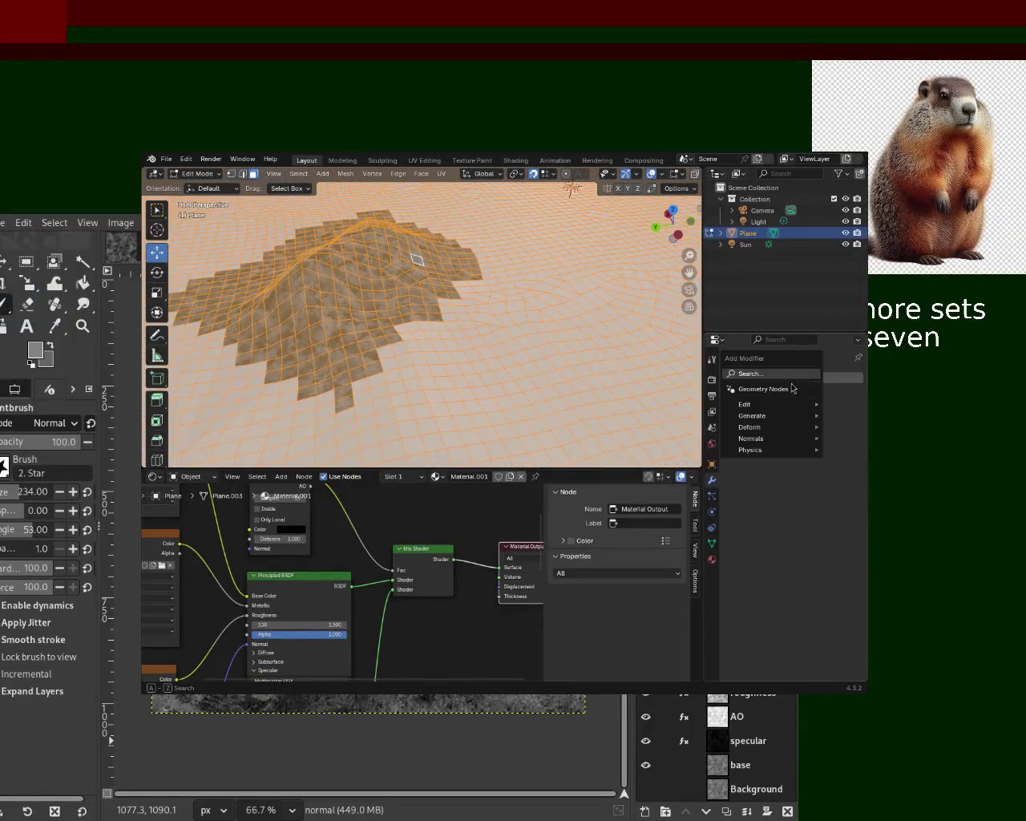
{"action": "type", "text": "dec"}
{"action": "key", "text": "Return"}
{"action": "left_click", "coordinate": [792, 413]}
{"action": "left_click", "coordinate": [801, 428]}
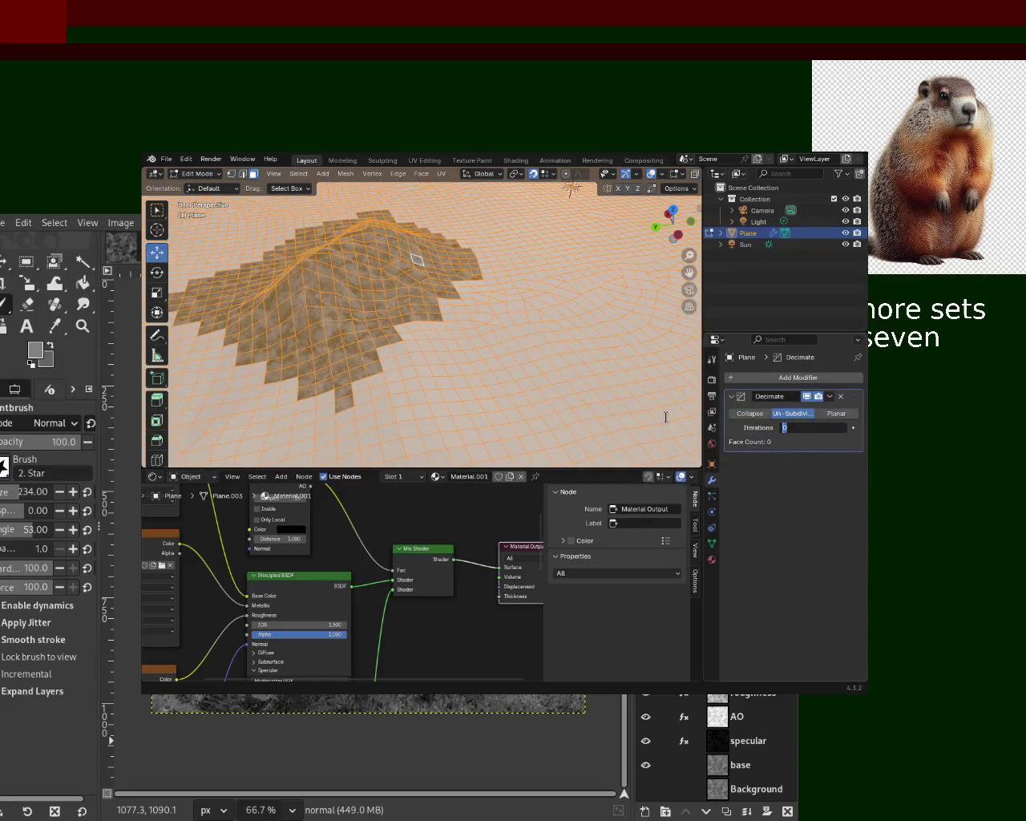
{"action": "type", "text": "2"}
{"action": "key", "text": "Return"}
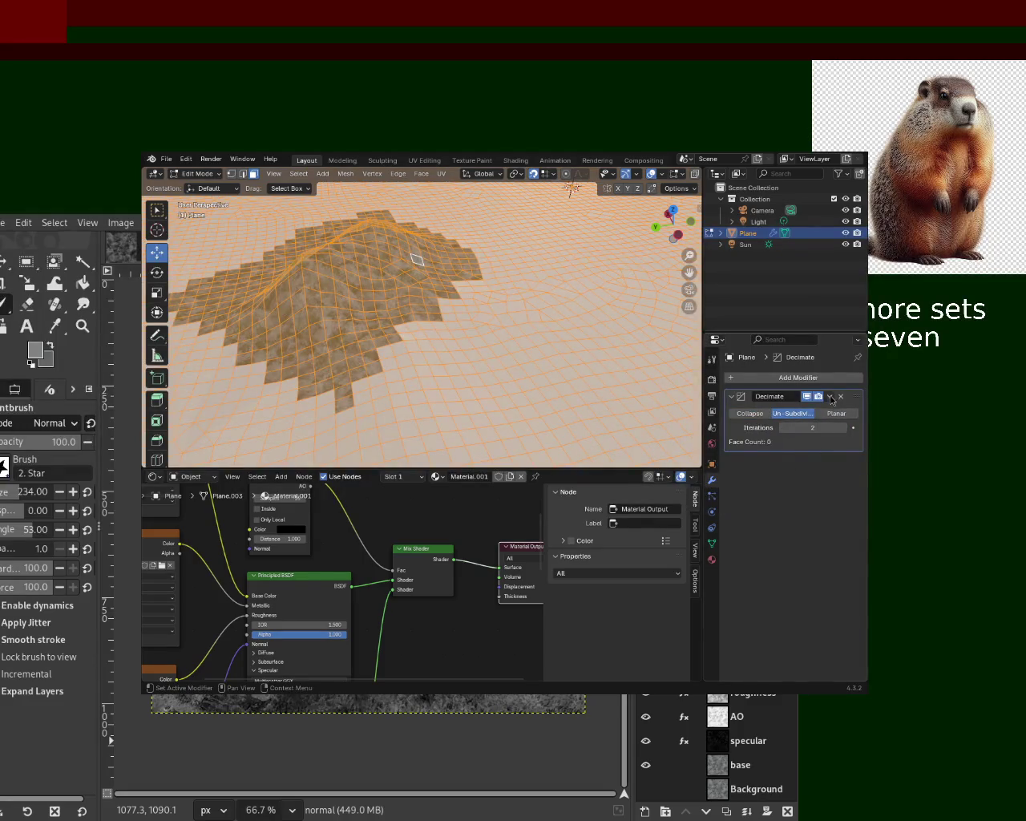
{"action": "key", "text": "Tab"}
{"action": "left_click", "coordinate": [830, 396]}
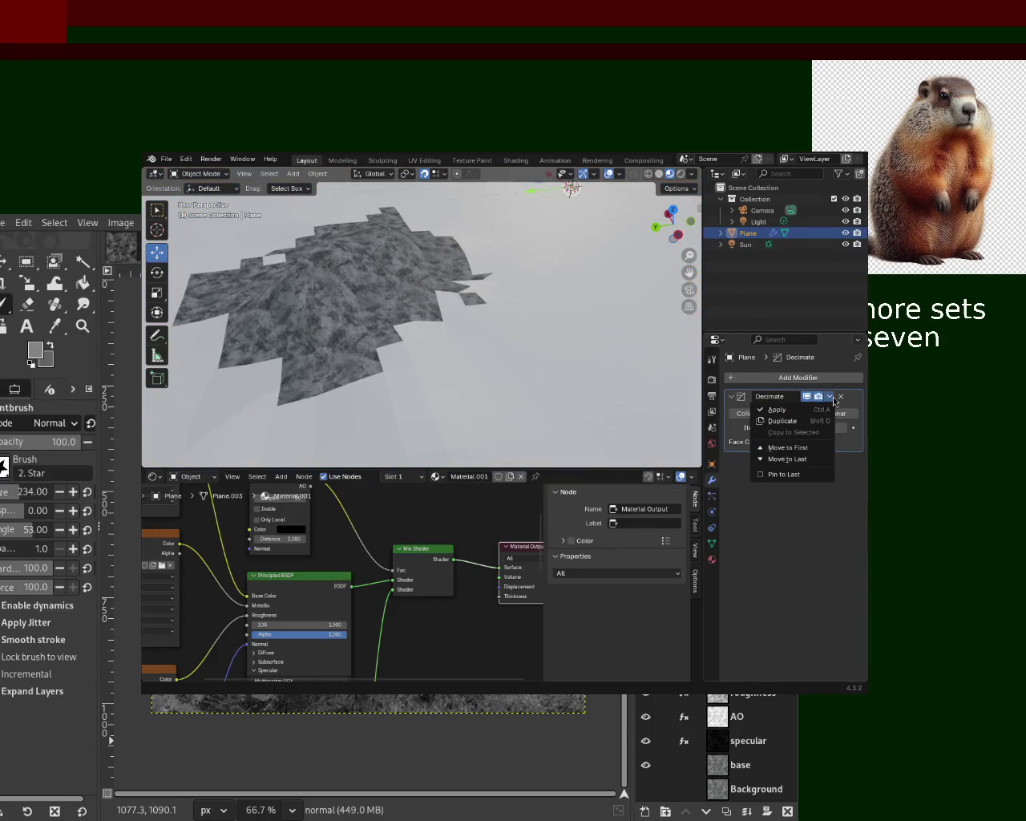
{"action": "left_click", "coordinate": [766, 409]}
{"action": "key", "text": "Tab"}
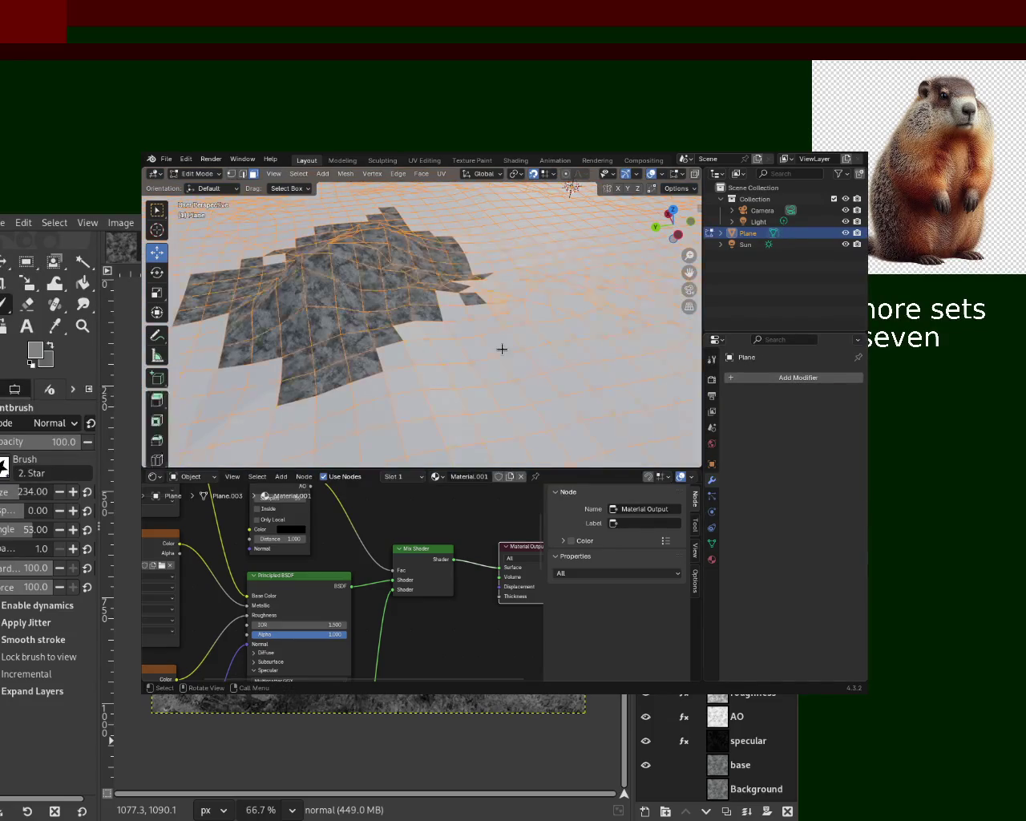
Step: Orbit and zoom around the decimated quad mesh to inspect it from several angles
{"action": "mouse_move", "coordinate": [482, 349]}
{"action": "middle_mouse_down"}
{"action": "mouse_move", "coordinate": [359, 362]}
{"action": "mouse_move", "coordinate": [443, 369]}
{"action": "middle_mouse_up"}
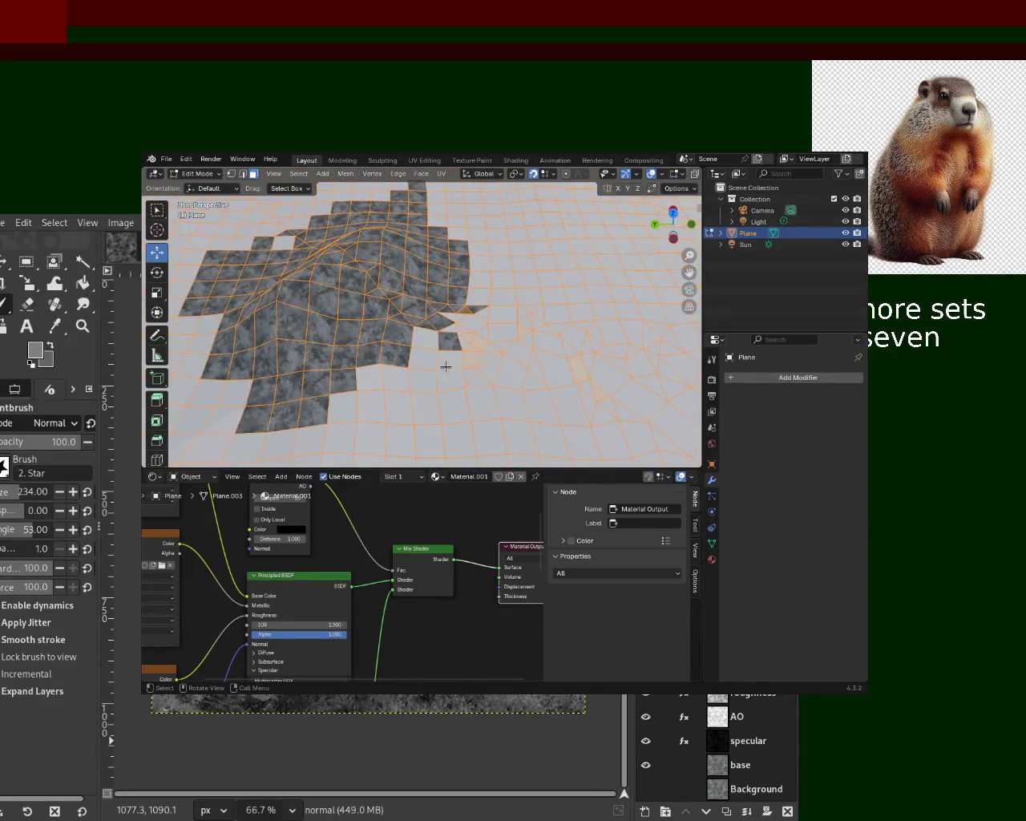
{"action": "mouse_move", "coordinate": [461, 341]}
{"action": "middle_mouse_down"}
{"action": "mouse_move", "coordinate": [453, 309]}
{"action": "mouse_move", "coordinate": [456, 336]}
{"action": "middle_mouse_up"}
{"action": "scroll", "coordinate": [474, 316], "scroll_direction": "down", "scroll_amount": 3}
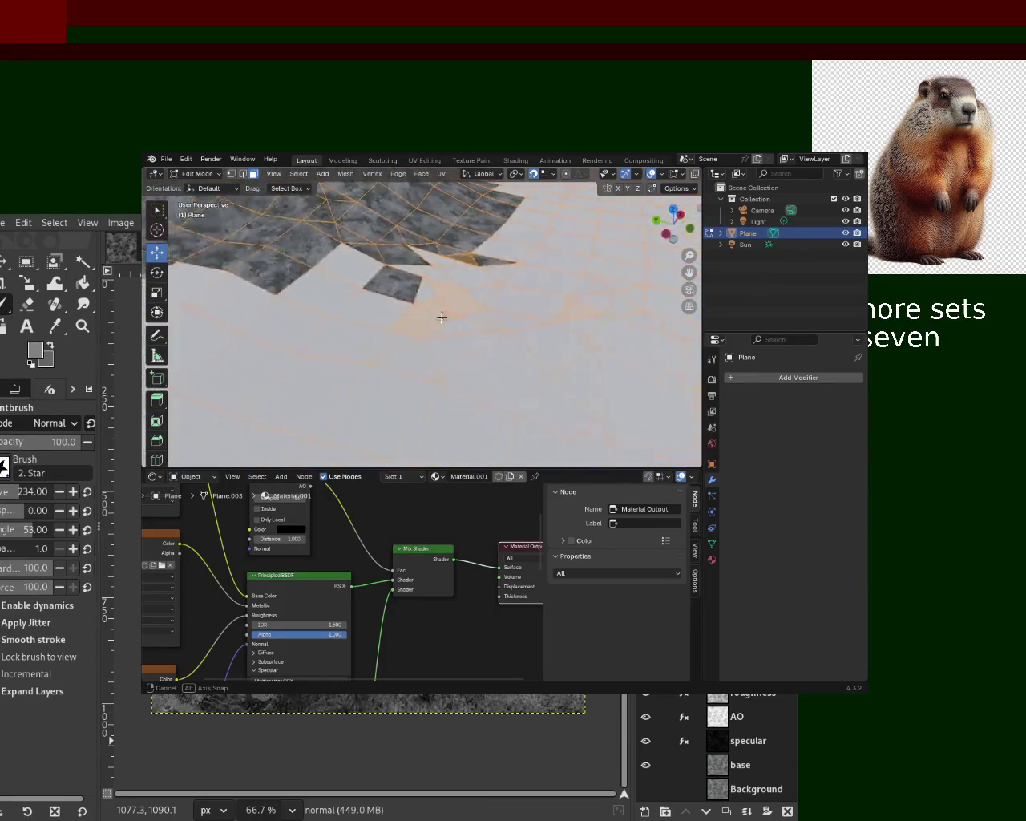
{"action": "scroll", "coordinate": [433, 316], "scroll_direction": "down", "scroll_amount": 5}
{"action": "mouse_move", "coordinate": [500, 342]}
{"action": "middle_mouse_down"}
{"action": "mouse_move", "coordinate": [523, 374]}
{"action": "mouse_move", "coordinate": [513, 365]}
{"action": "middle_mouse_up"}
{"action": "scroll", "coordinate": [481, 345], "scroll_direction": "up", "scroll_amount": 3}
{"action": "scroll", "coordinate": [449, 333], "scroll_direction": "up", "scroll_amount": 3}
{"action": "scroll", "coordinate": [428, 326], "scroll_direction": "up", "scroll_amount": 2}
{"action": "mouse_move", "coordinate": [478, 300]}
{"action": "middle_mouse_down"}
{"action": "mouse_move", "coordinate": [393, 310]}
{"action": "mouse_move", "coordinate": [327, 364]}
{"action": "mouse_move", "coordinate": [419, 298]}
{"action": "mouse_move", "coordinate": [392, 299]}
{"action": "mouse_move", "coordinate": [389, 288]}
{"action": "middle_mouse_up"}
Step: Merge all terrain vertices by distance, raising the merge distance to 0.32 m
{"action": "key", "text": "a"}
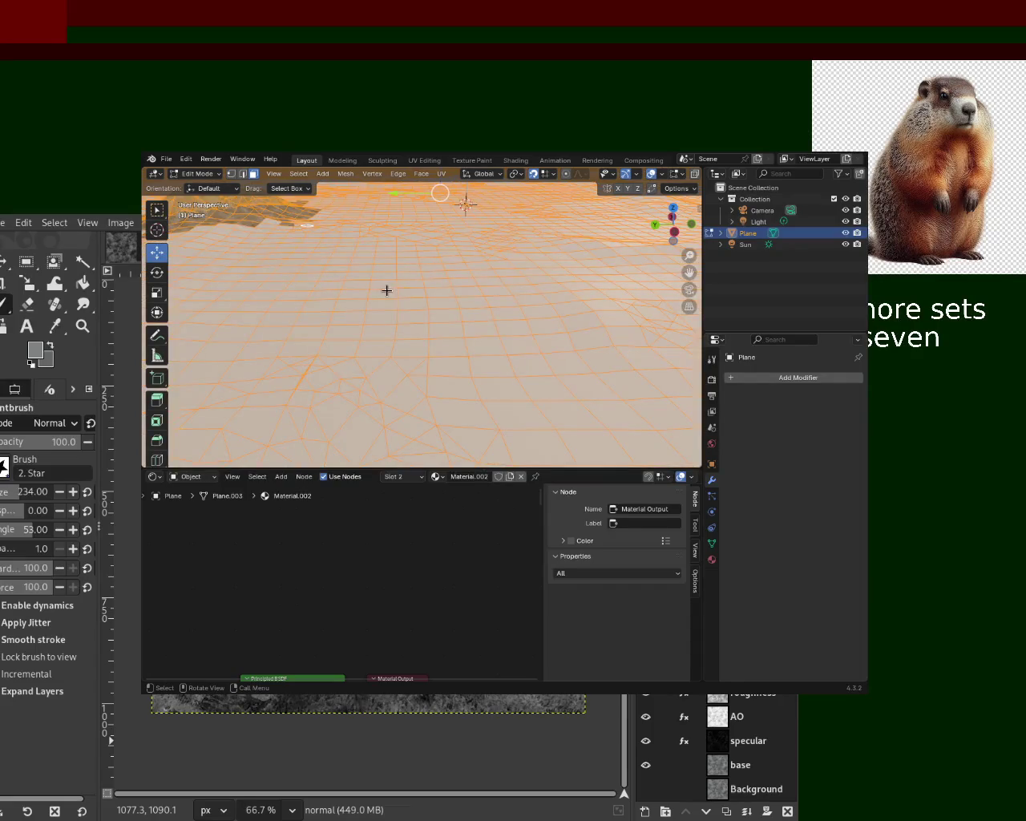
{"action": "key", "text": "m"}
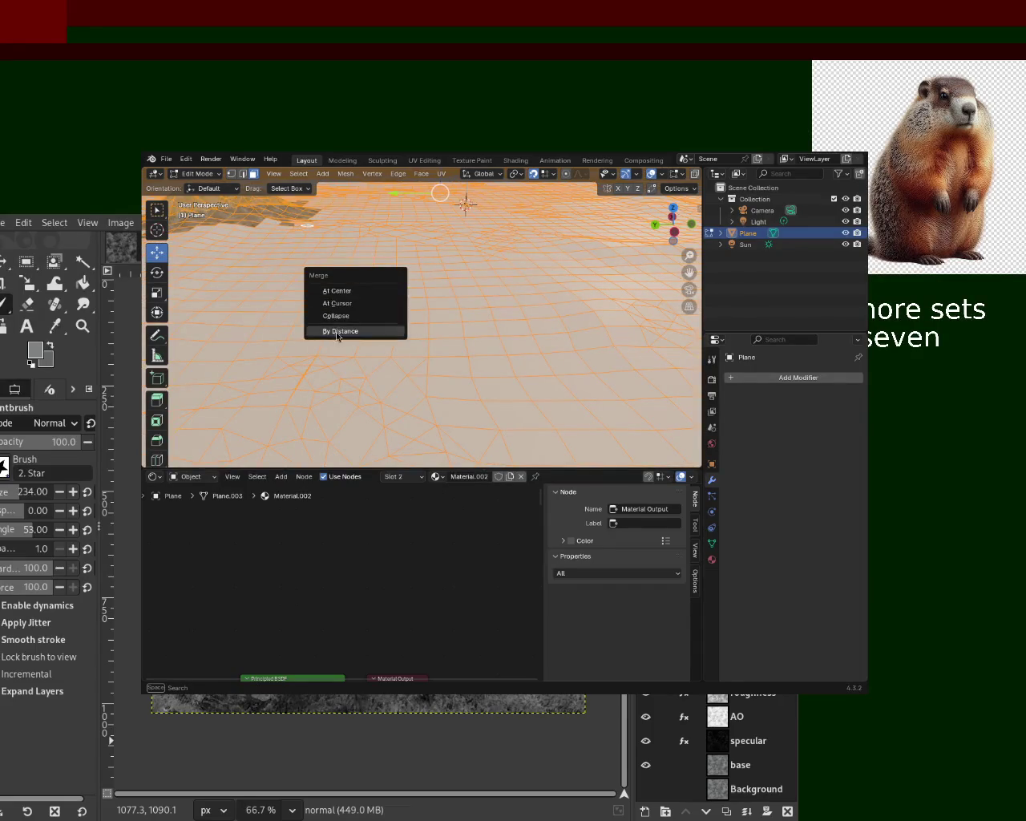
{"action": "left_click", "coordinate": [337, 331]}
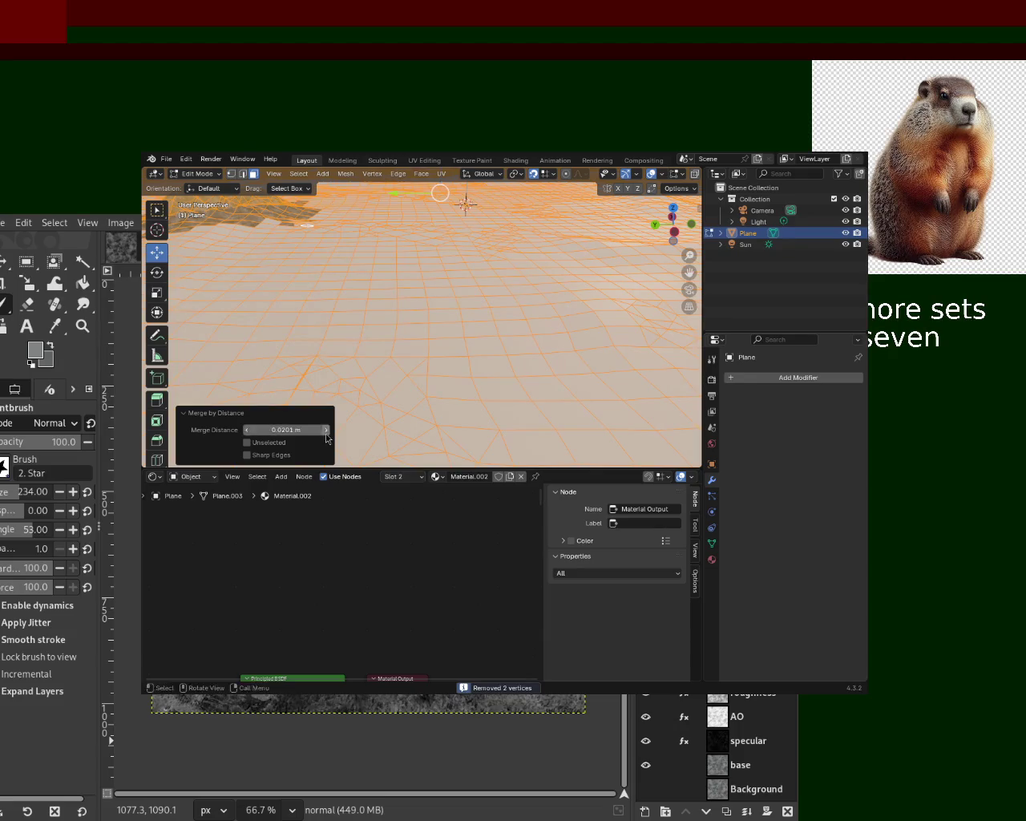
{"action": "left_click", "coordinate": [326, 434]}
{"action": "left_click", "coordinate": [327, 434]}
{"action": "left_click", "coordinate": [326, 430]}
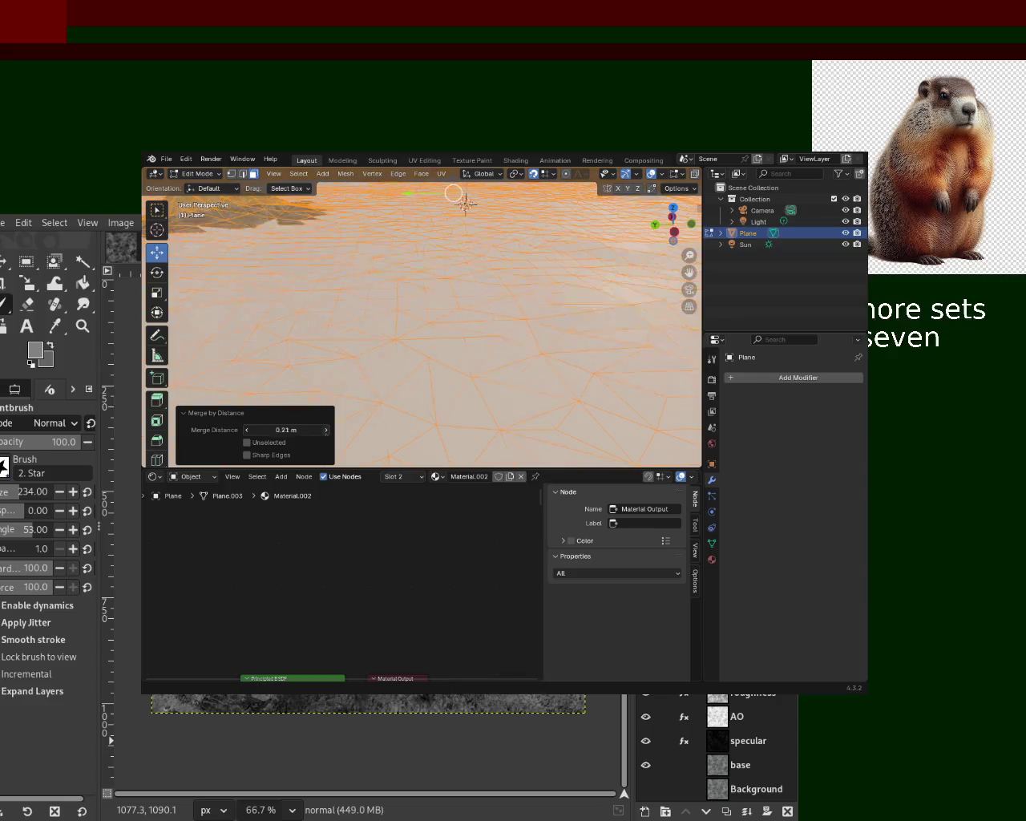
{"action": "left_click", "coordinate": [326, 429]}
{"action": "left_click", "coordinate": [326, 429]}
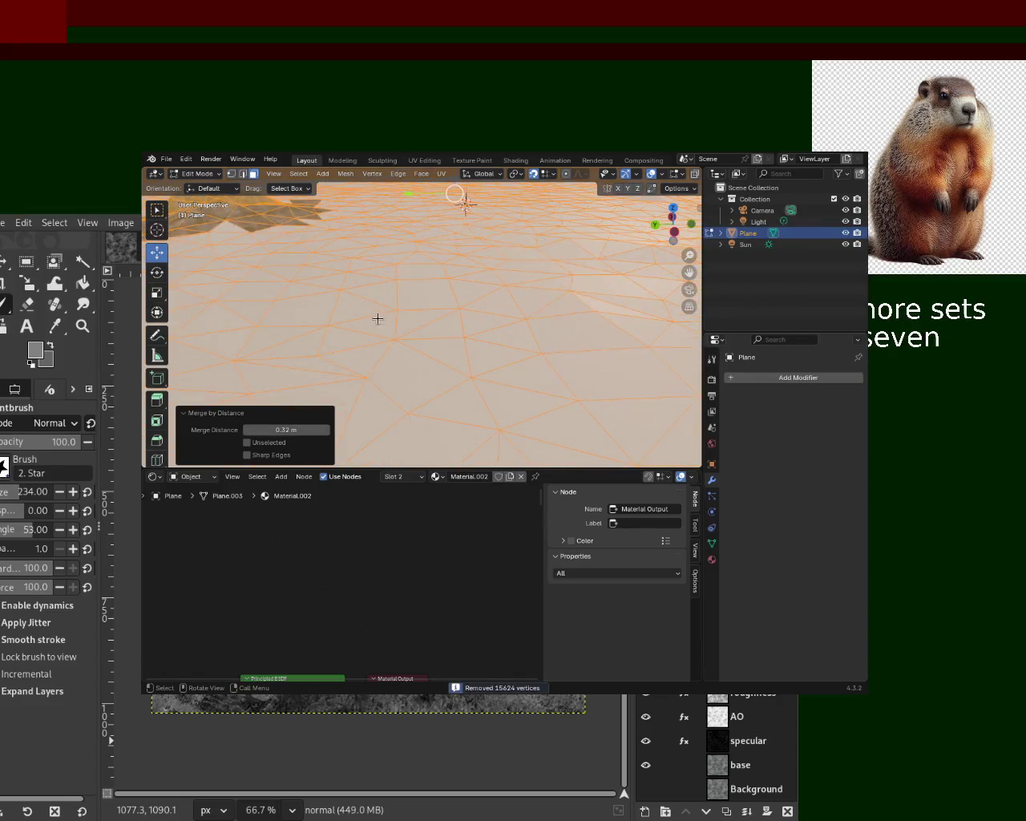
Step: Tune the merge distance up to 0.64 m, then back down to 0.55 m
{"action": "mouse_move", "coordinate": [461, 243]}
{"action": "middle_mouse_down"}
{"action": "mouse_move", "coordinate": [463, 314]}
{"action": "mouse_move", "coordinate": [394, 358]}
{"action": "mouse_move", "coordinate": [483, 287]}
{"action": "mouse_move", "coordinate": [483, 352]}
{"action": "mouse_move", "coordinate": [396, 394]}
{"action": "mouse_move", "coordinate": [403, 341]}
{"action": "mouse_move", "coordinate": [401, 320]}
{"action": "mouse_move", "coordinate": [388, 323]}
{"action": "mouse_move", "coordinate": [536, 303]}
{"action": "middle_mouse_up"}
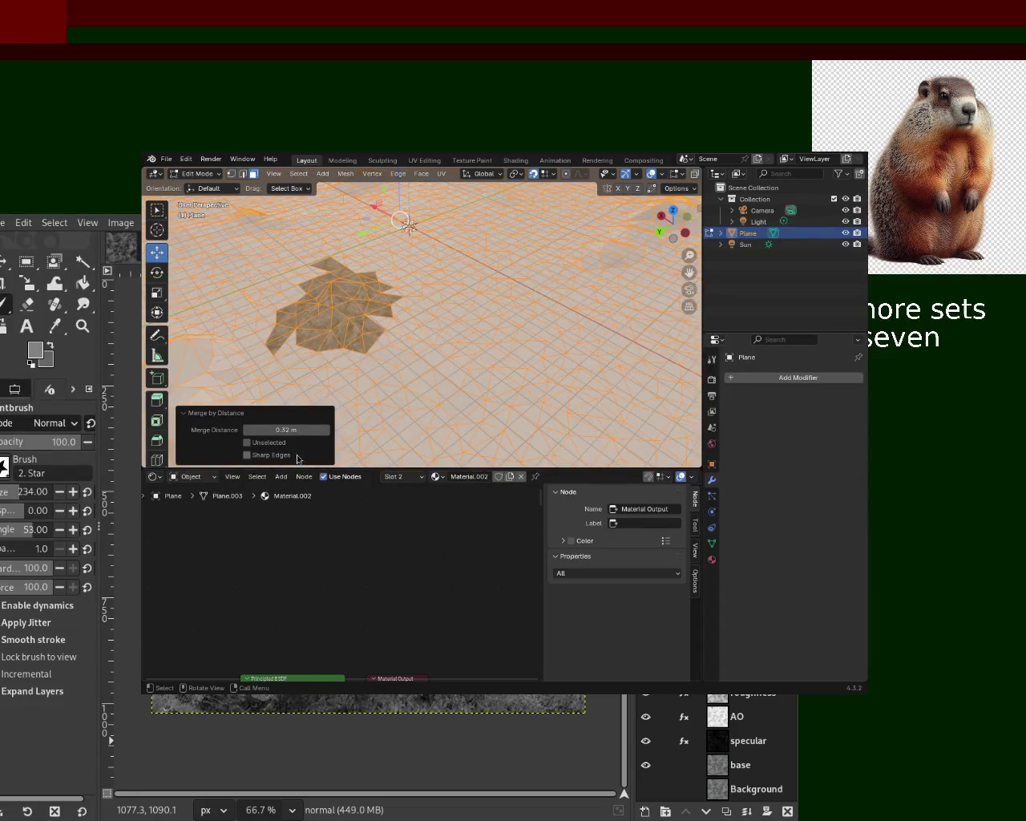
{"action": "left_click_drag", "start_coordinate": [326, 435], "coordinate": [385, 435]}
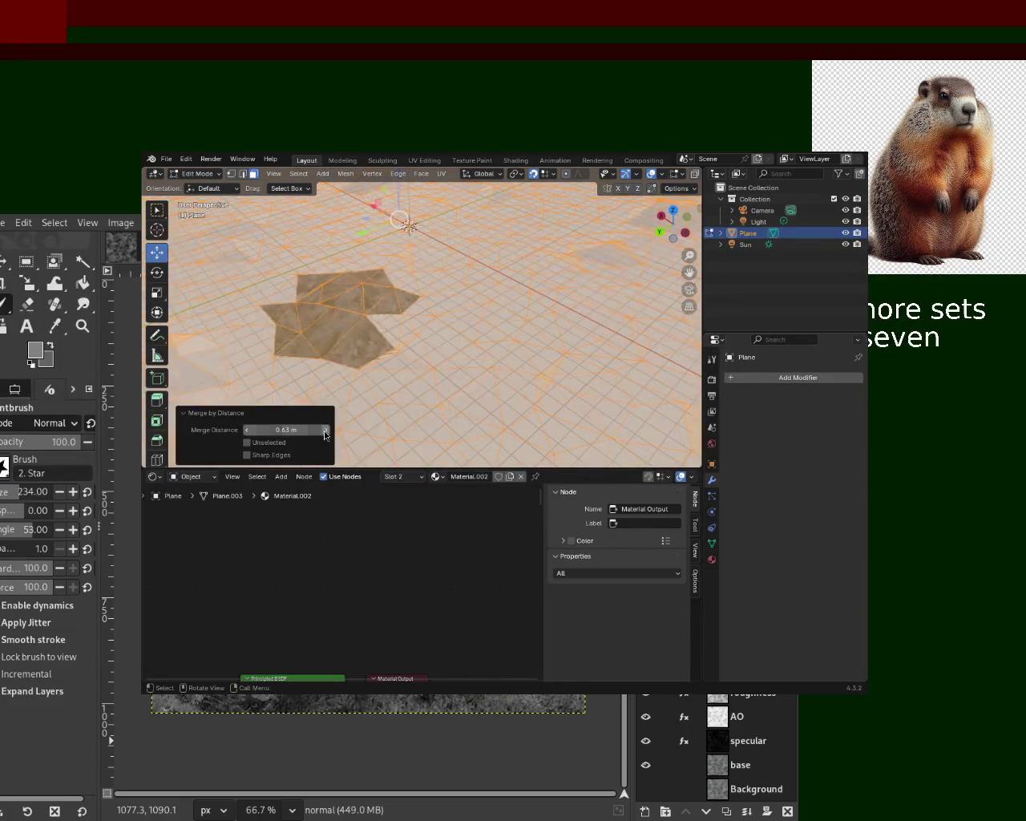
{"action": "left_click_drag", "start_coordinate": [325, 434], "coordinate": [325, 435]}
{"action": "left_click", "coordinate": [325, 435]}
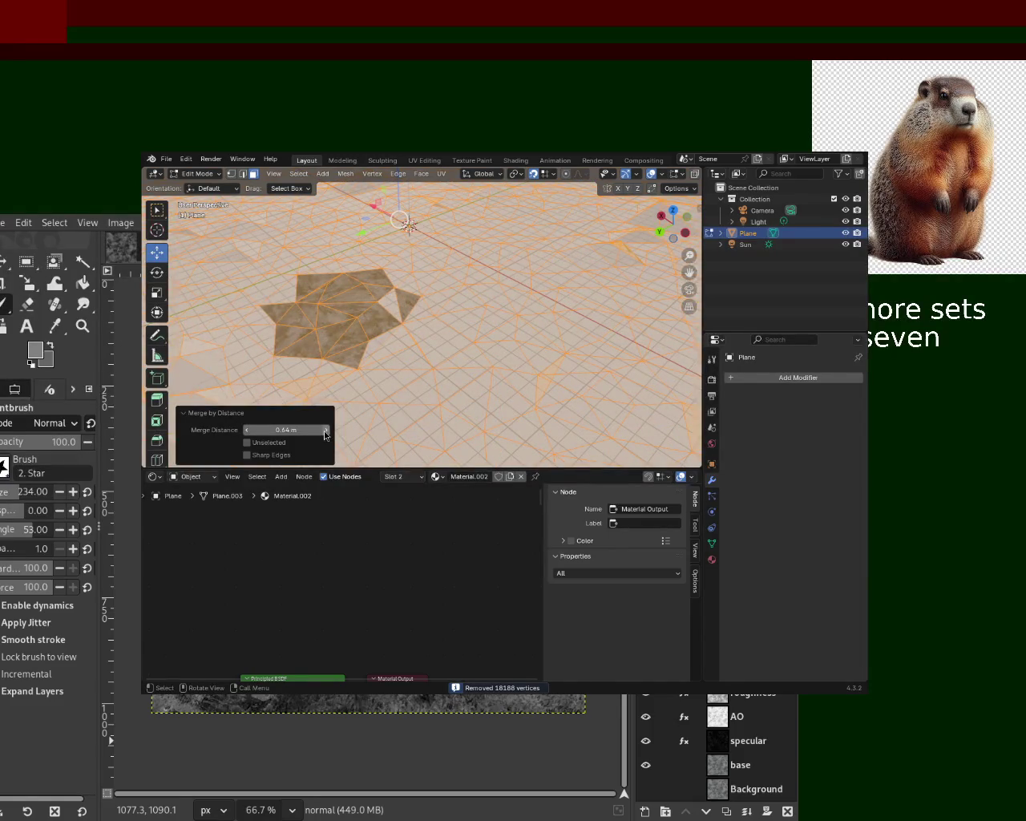
{"action": "left_click", "coordinate": [245, 431]}
{"action": "left_click", "coordinate": [245, 430]}
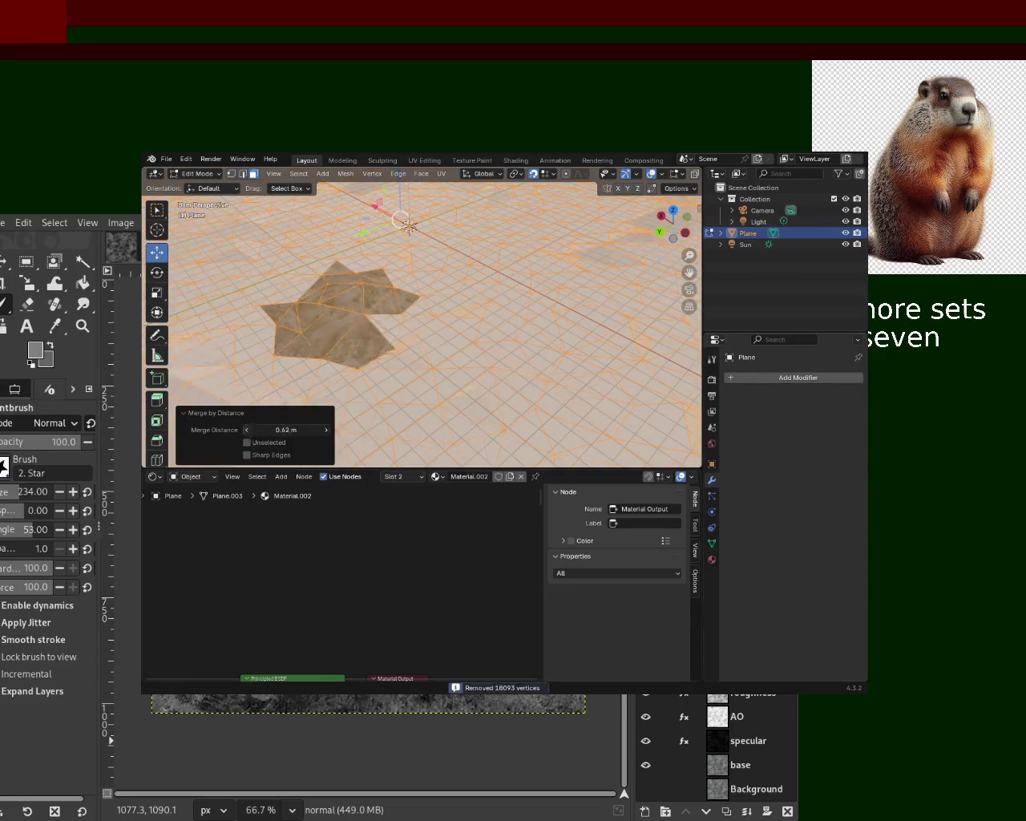
{"action": "left_click", "coordinate": [245, 431]}
{"action": "left_click", "coordinate": [245, 430]}
{"action": "left_click", "coordinate": [246, 430]}
{"action": "left_click", "coordinate": [245, 430]}
{"action": "left_click", "coordinate": [245, 430]}
{"action": "left_click", "coordinate": [246, 431]}
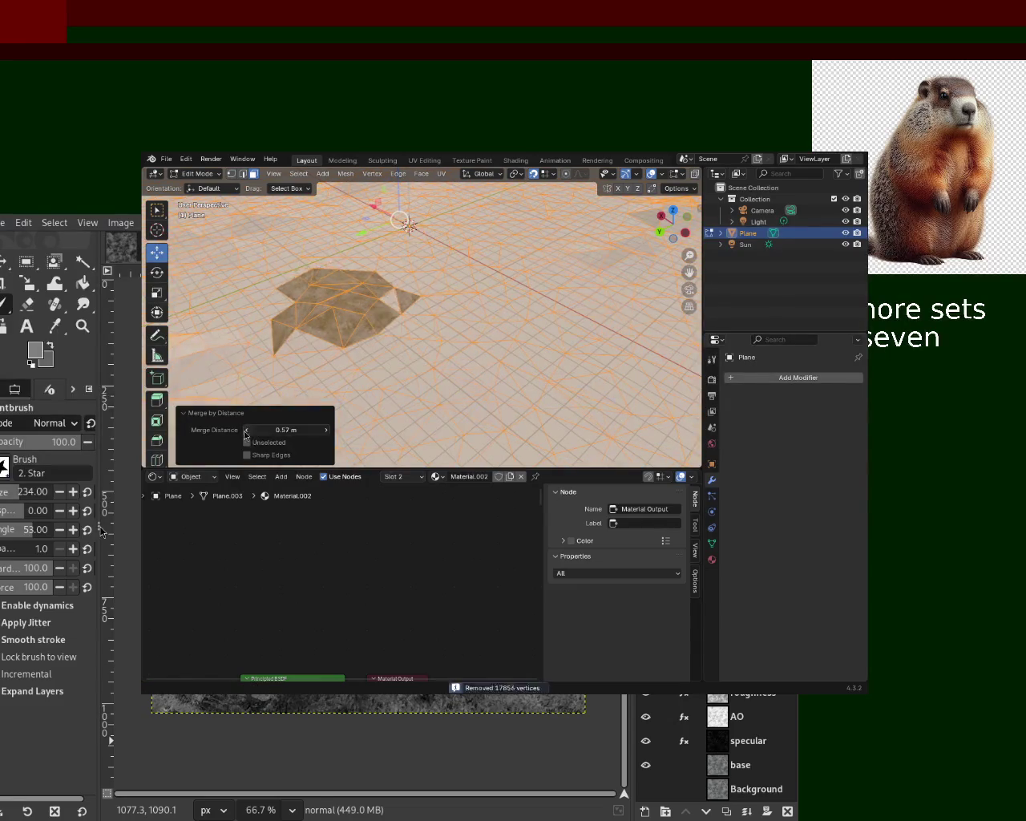
{"action": "left_click", "coordinate": [246, 430]}
Step: Preview the merged terrain in Object Mode with viewport overlays hidden
{"action": "mouse_move", "coordinate": [487, 262]}
{"action": "middle_mouse_down"}
{"action": "mouse_move", "coordinate": [568, 367]}
{"action": "mouse_move", "coordinate": [366, 229]}
{"action": "mouse_move", "coordinate": [449, 229]}
{"action": "mouse_move", "coordinate": [381, 308]}
{"action": "middle_mouse_up"}
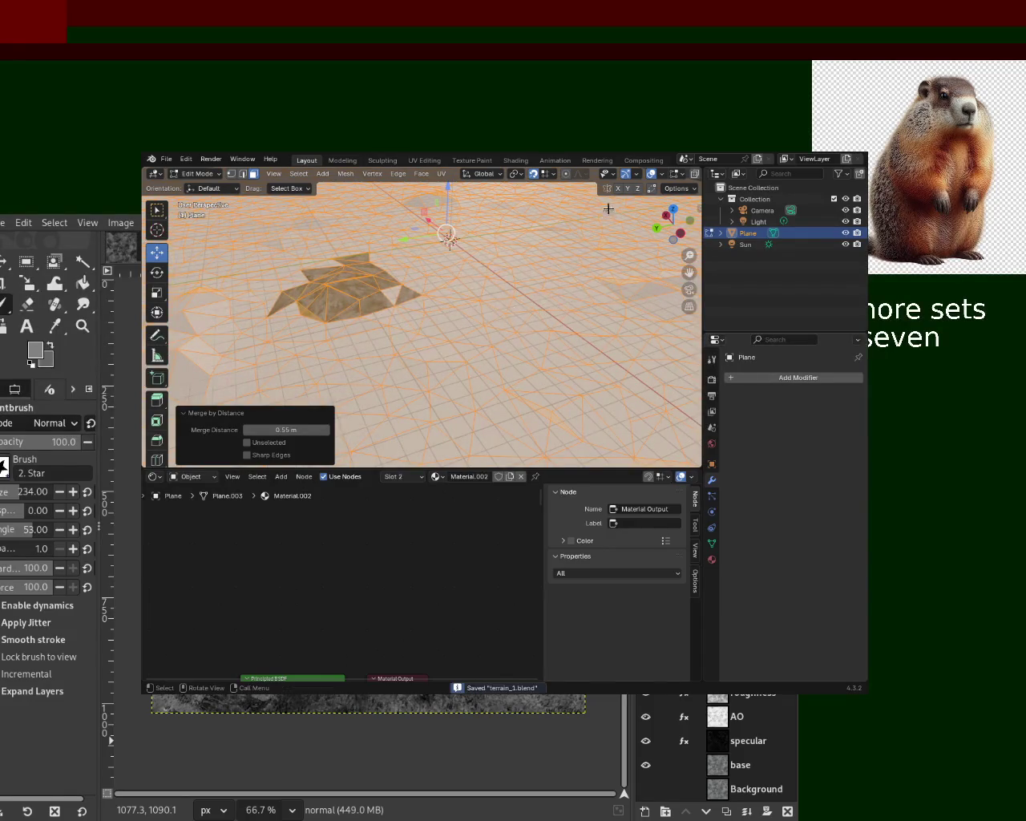
{"action": "left_click", "coordinate": [653, 178]}
{"action": "key", "text": "Tab"}
Step: Inspect the terrain from ground level, then select the whole mesh with overlays on
{"action": "mouse_move", "coordinate": [386, 340]}
{"action": "middle_mouse_down"}
{"action": "mouse_move", "coordinate": [494, 307]}
{"action": "mouse_move", "coordinate": [475, 362]}
{"action": "mouse_move", "coordinate": [602, 287]}
{"action": "middle_mouse_up"}
{"action": "key", "text": "Tab"}
{"action": "key", "text": "Tab"}
{"action": "left_click", "coordinate": [610, 174]}
{"action": "key", "text": "a"}
{"action": "mouse_move", "coordinate": [425, 377]}
{"action": "middle_mouse_down"}
{"action": "mouse_move", "coordinate": [444, 327]}
{"action": "mouse_move", "coordinate": [442, 339]}
{"action": "mouse_move", "coordinate": [414, 309]}
{"action": "middle_mouse_up"}
{"action": "key", "text": "Tab"}
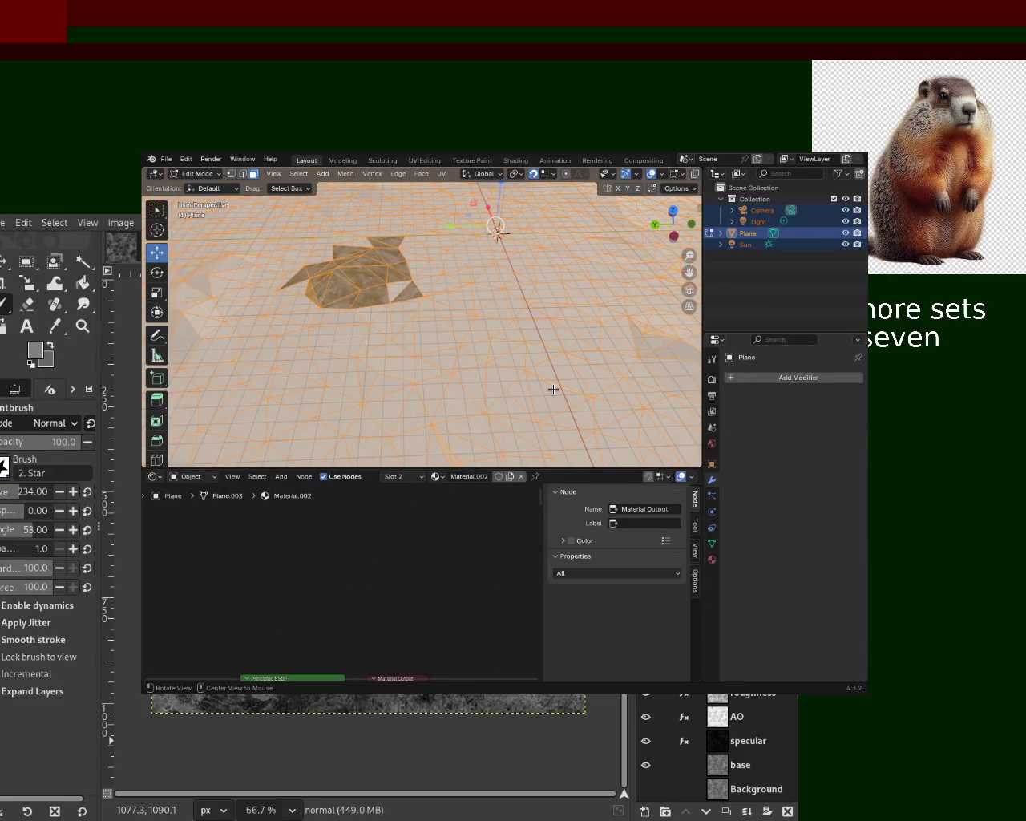
Step: Run Tris to Quads on the whole terrain mesh, then reselect all and run it again
{"action": "key", "text": "alt+j"}
{"action": "mouse_move", "coordinate": [445, 281]}
{"action": "middle_mouse_down"}
{"action": "mouse_move", "coordinate": [614, 293]}
{"action": "mouse_move", "coordinate": [506, 380]}
{"action": "mouse_move", "coordinate": [608, 367]}
{"action": "mouse_move", "coordinate": [333, 338]}
{"action": "mouse_move", "coordinate": [452, 370]}
{"action": "mouse_move", "coordinate": [444, 362]}
{"action": "middle_mouse_up"}
{"action": "left_click", "coordinate": [554, 341]}
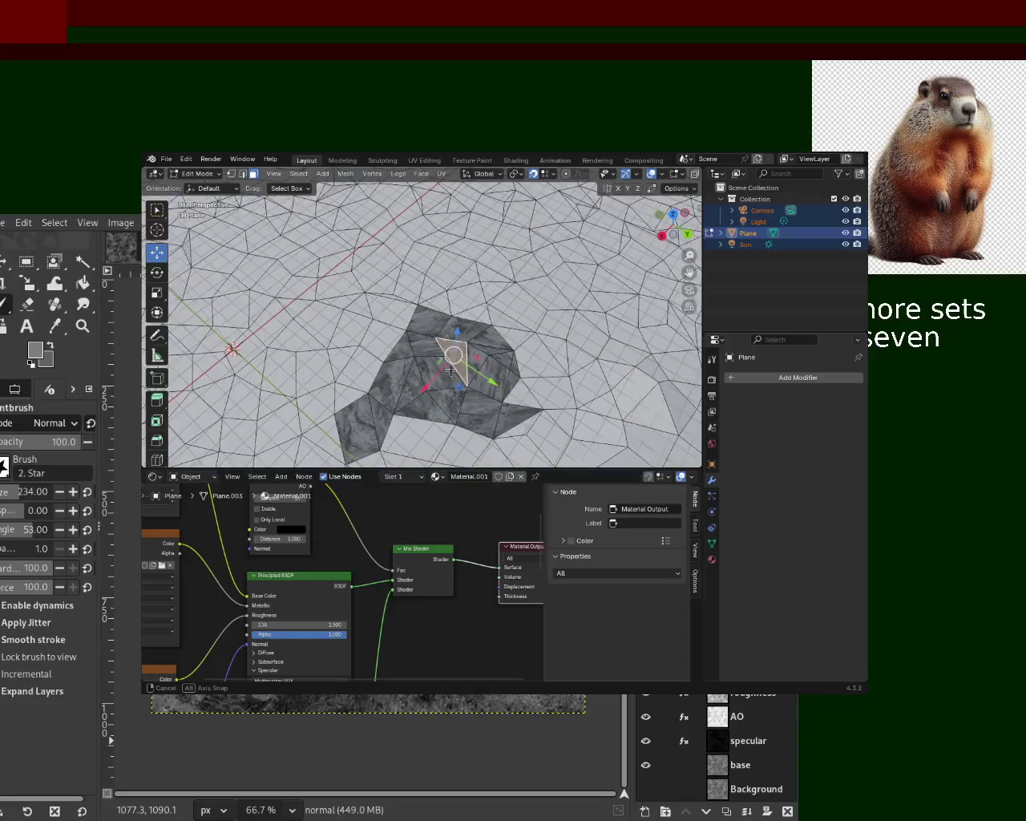
{"action": "key", "text": "a"}
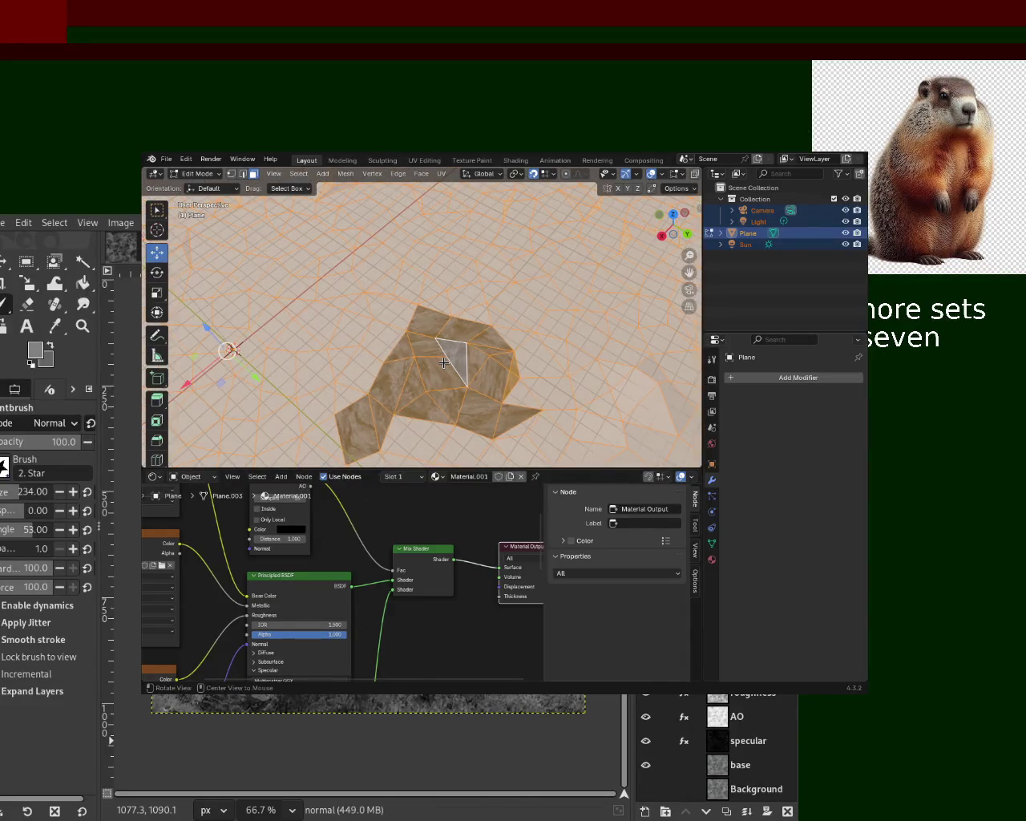
{"action": "key", "text": "alt+j"}
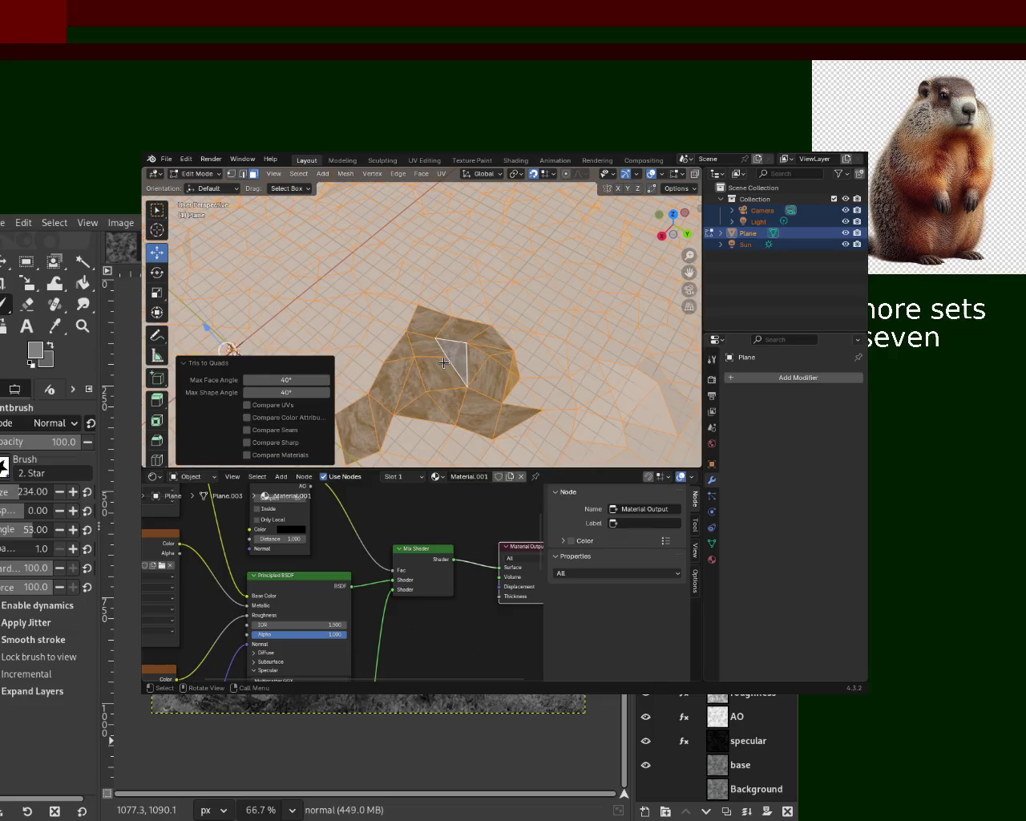